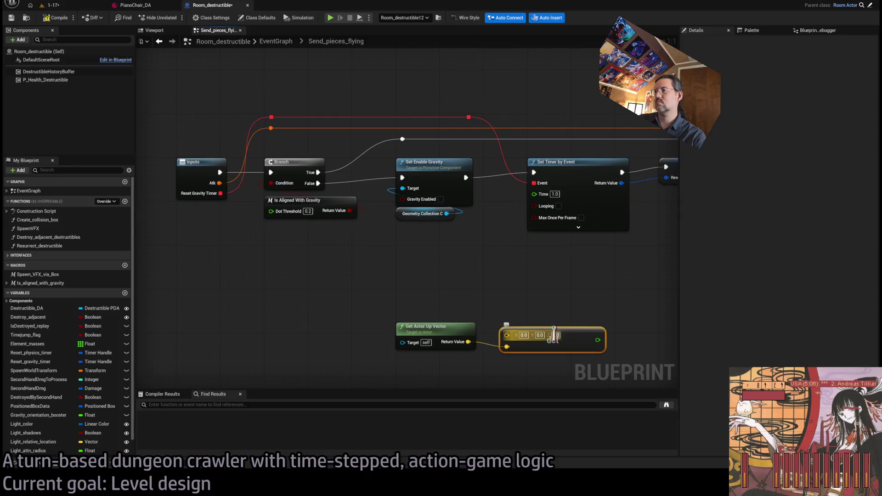
Step: Set the Dot node's A vector Z value to 1
click(556, 335)
text(1)
click(498, 296)
Step: Stack Get Actor Up Vector under the Dot node, then add a > node from Dot and a Select from the timer's Time
drag(449, 326, 560, 366)
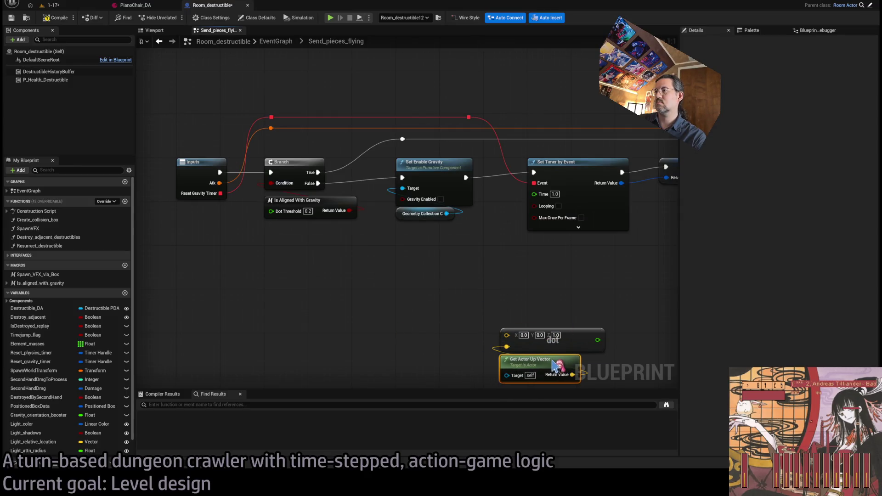
mouse_move(465, 288)
mouse_down()
mouse_move(504, 317)
mouse_move(503, 302)
mouse_up()
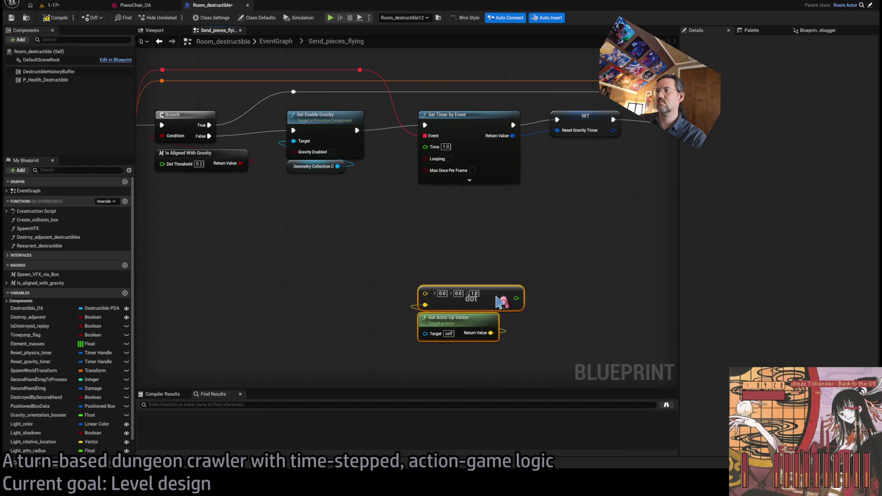
click(527, 275)
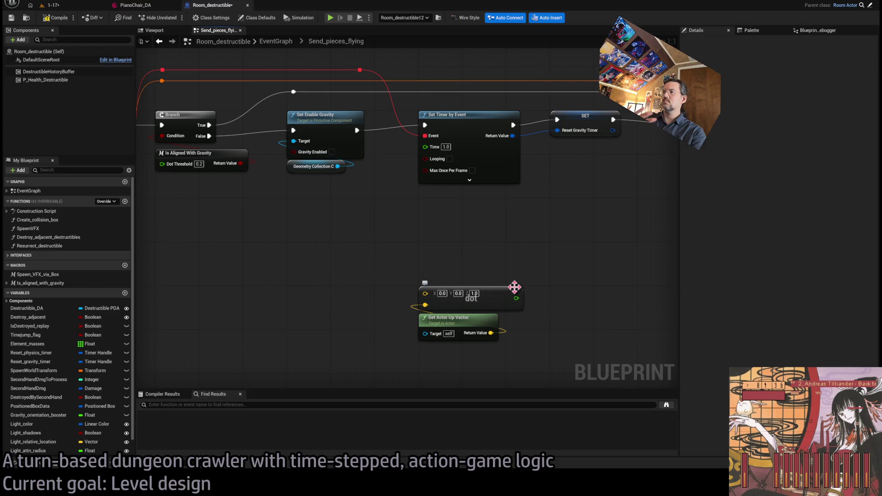
mouse_move(519, 299)
mouse_down()
mouse_move(447, 232)
mouse_move(475, 232)
mouse_move(478, 248)
mouse_move(462, 264)
mouse_up()
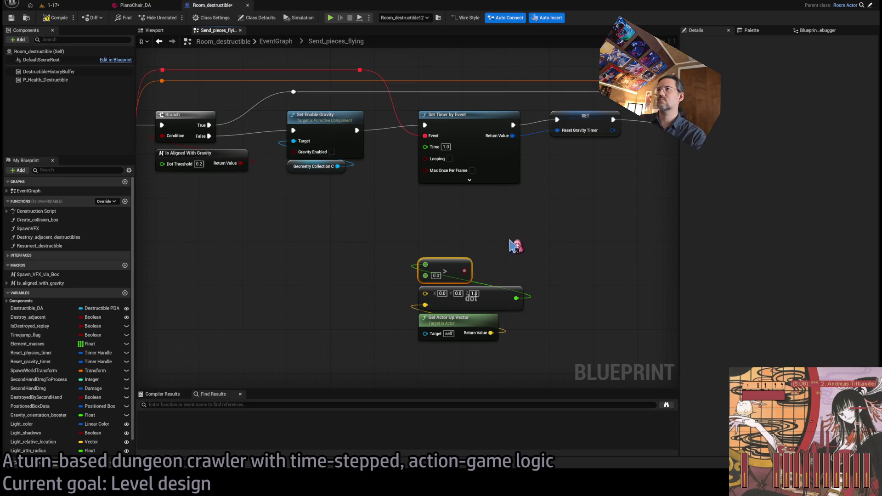
drag(425, 147, 468, 225)
Step: Drive the timer's Select from the > result with True 0.01 and False 1.0, then show level 1-17
click(464, 224)
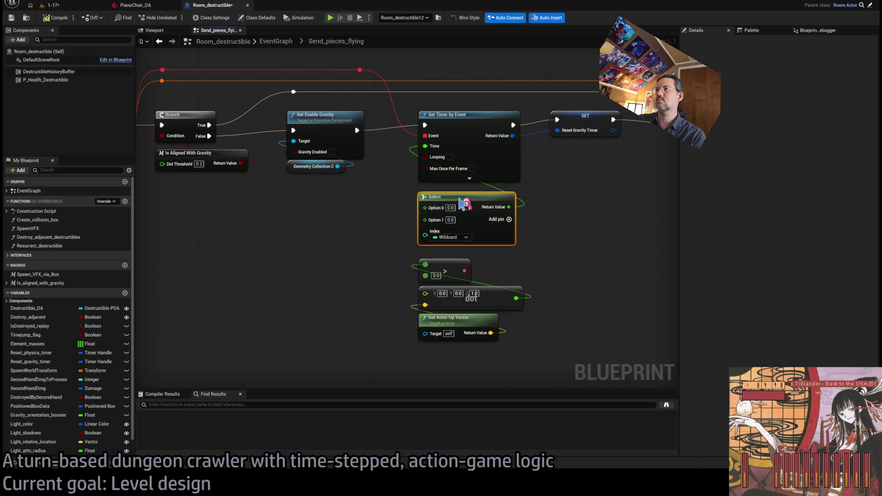
drag(464, 270, 425, 229)
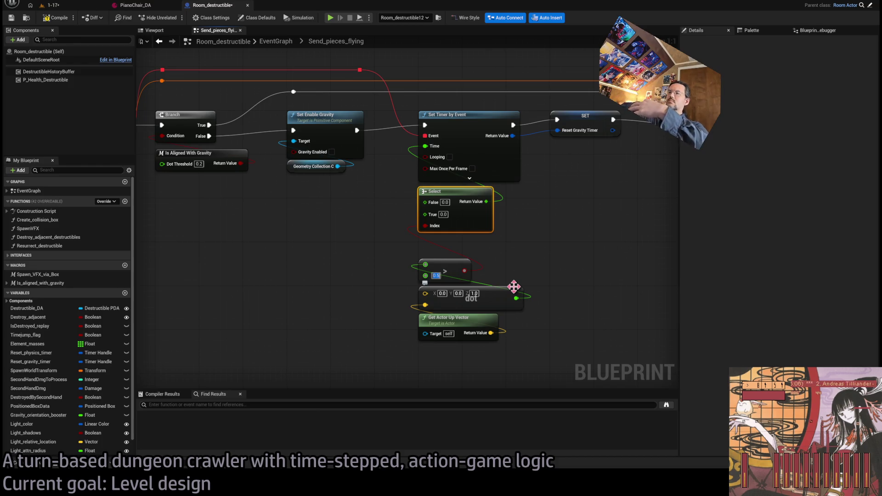
click(444, 214)
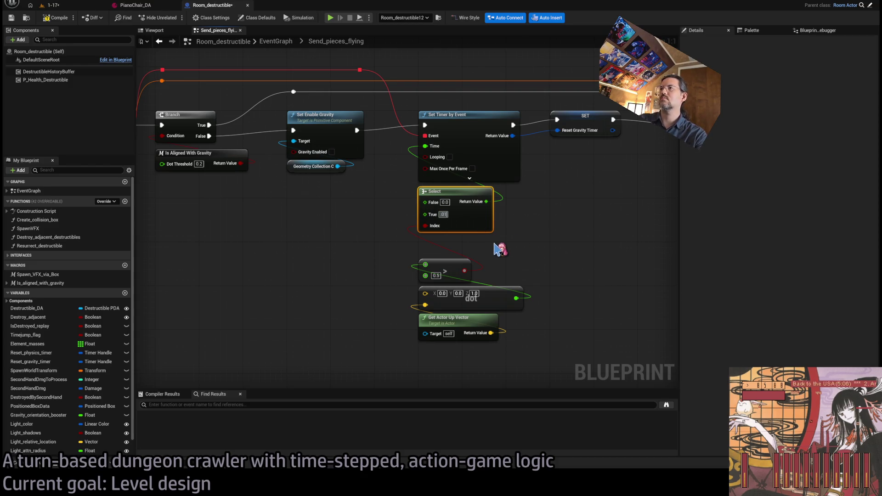
text(0.01)
click(444, 202)
text(1)
click(561, 256)
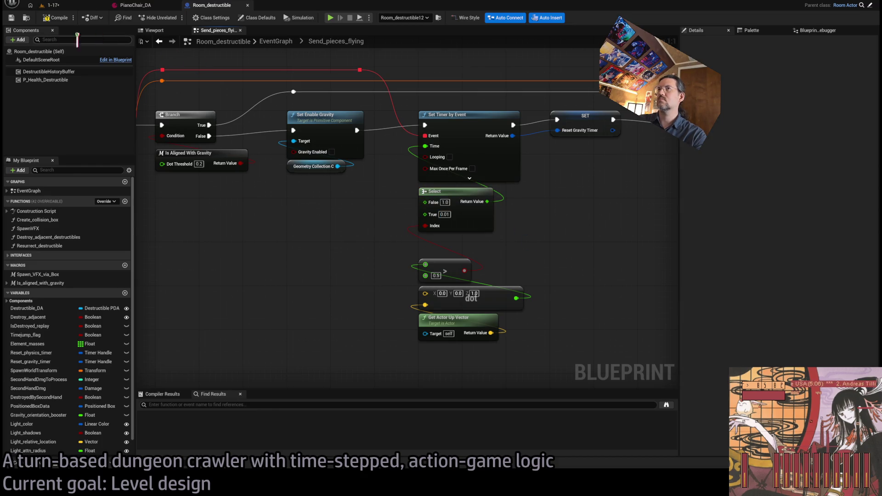
click(51, 5)
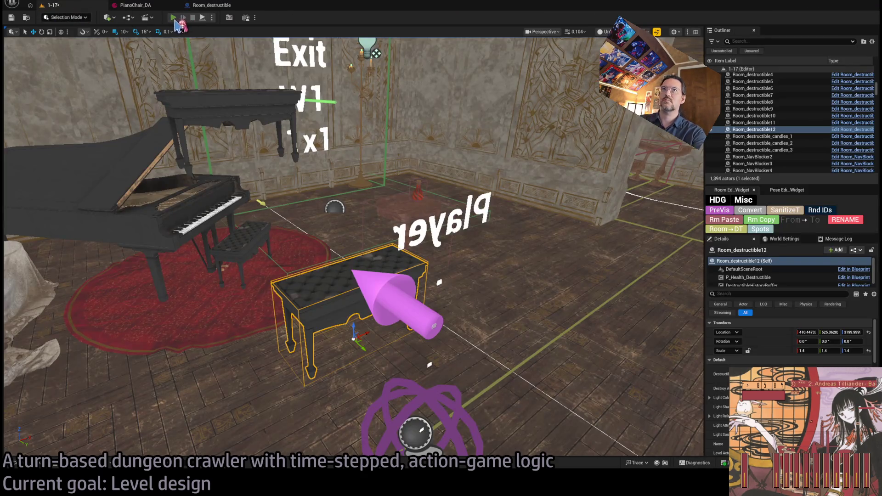
Step: Play-test level 1-17 with a queued move and wait turn, then watch its replay twice
click(173, 18)
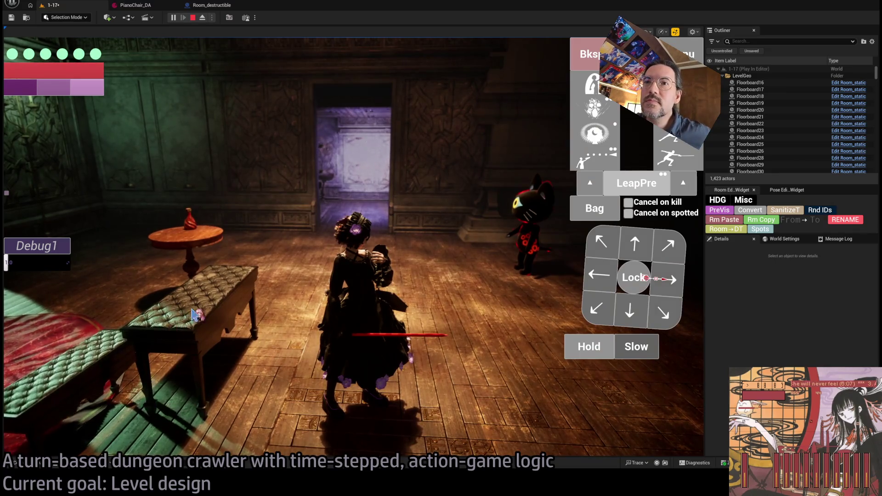
click(647, 349)
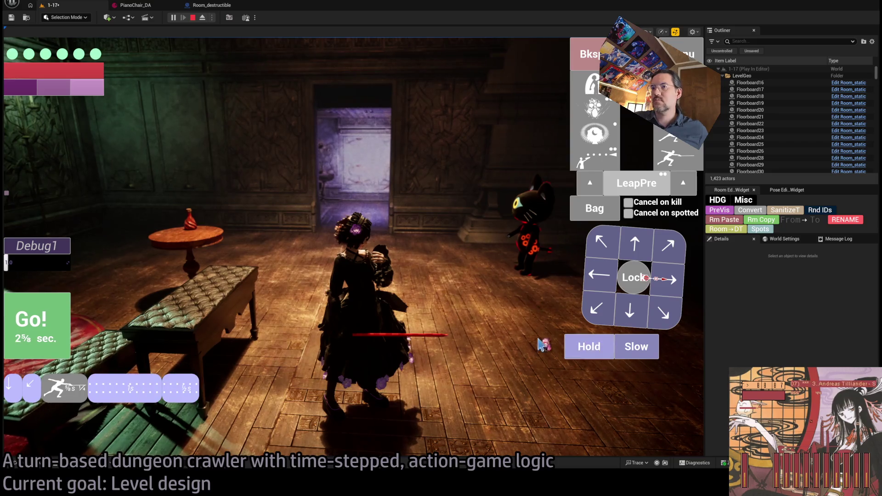
click(597, 348)
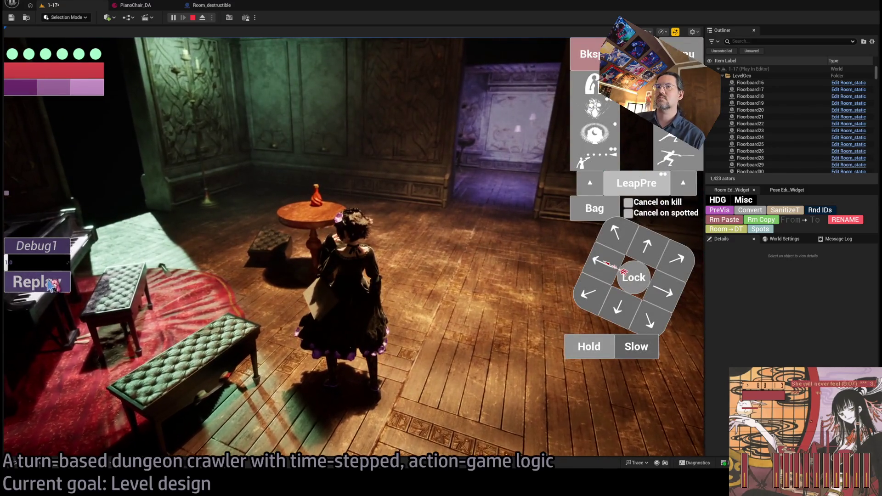
click(49, 285)
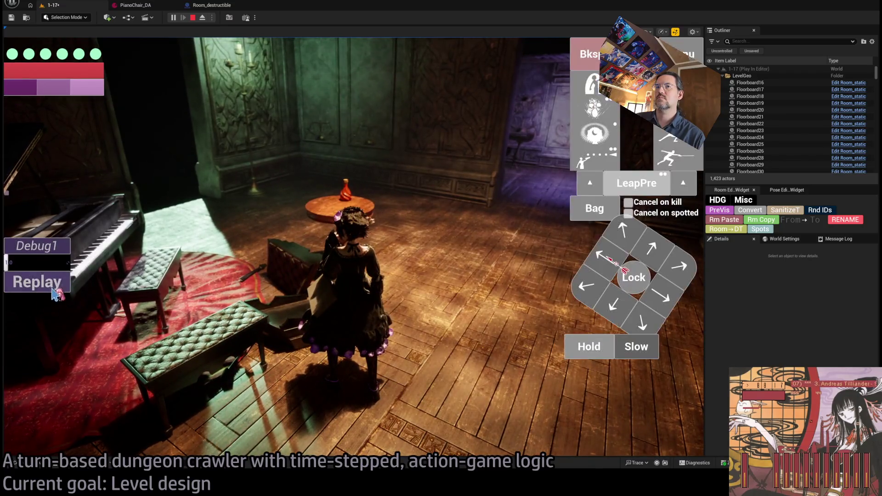
click(53, 290)
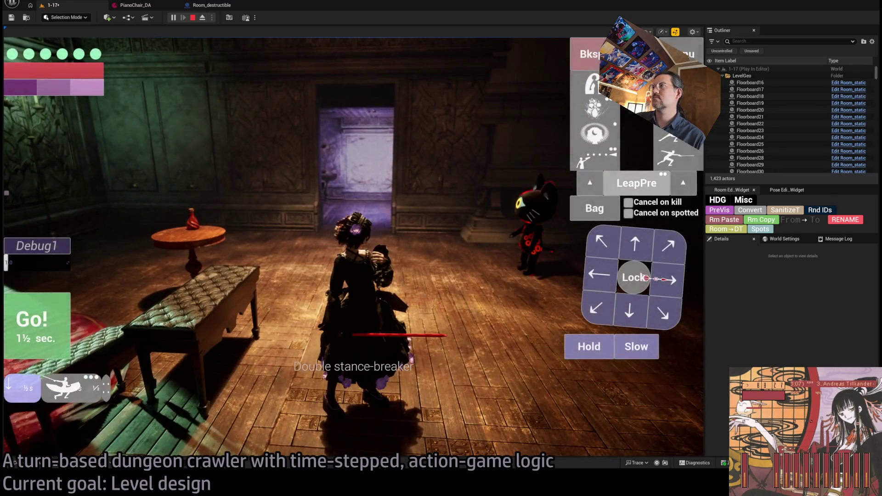
Step: Run a projectile attack turn with Hold, replay it three times, and stop the play-test
click(675, 156)
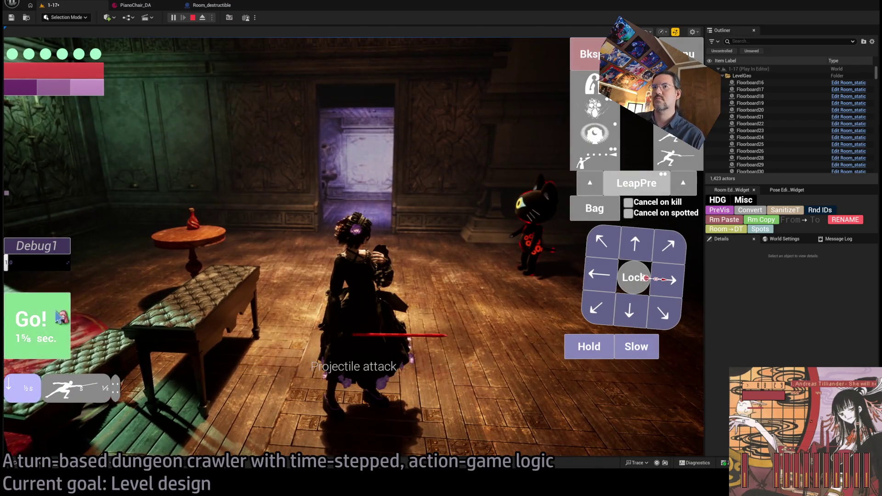
click(588, 348)
key(space)
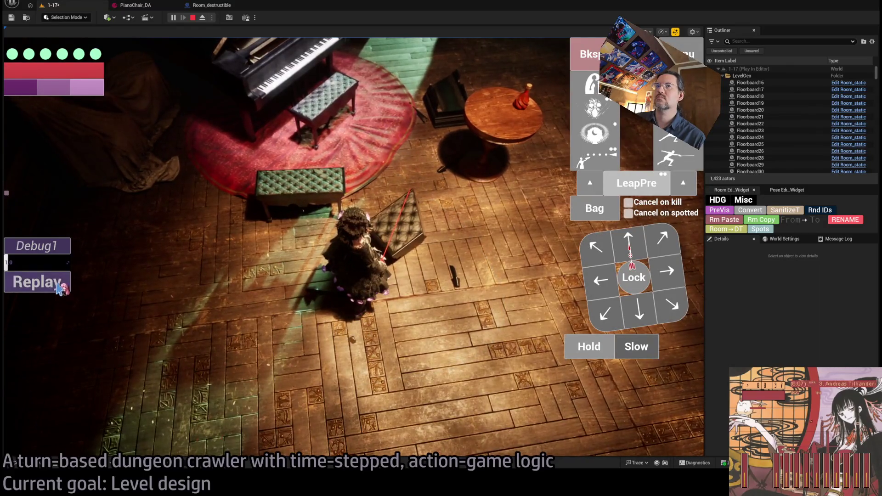
click(59, 285)
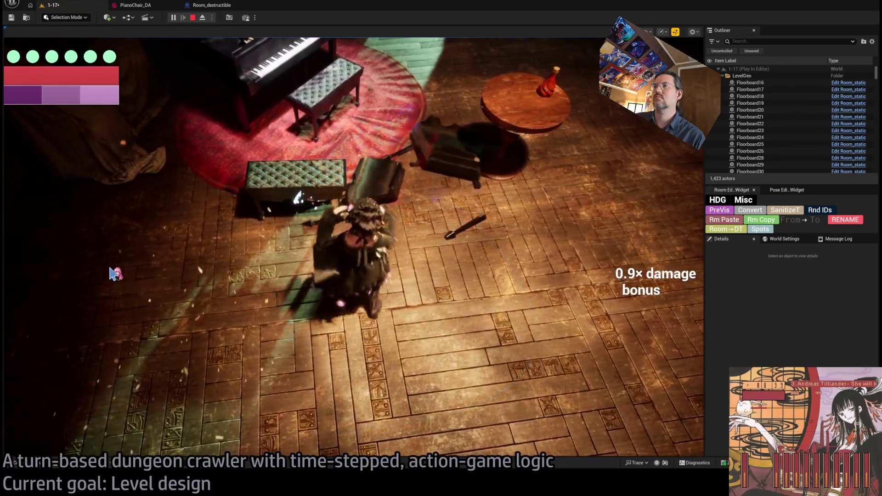
click(47, 281)
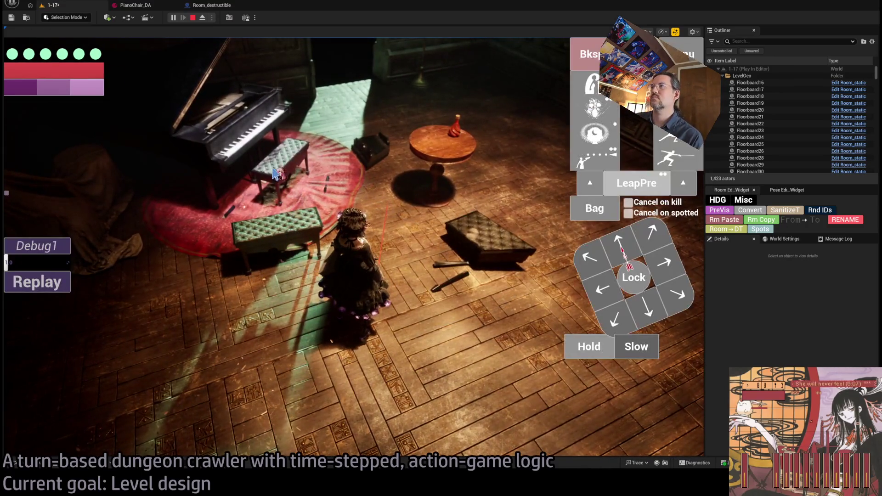
click(58, 281)
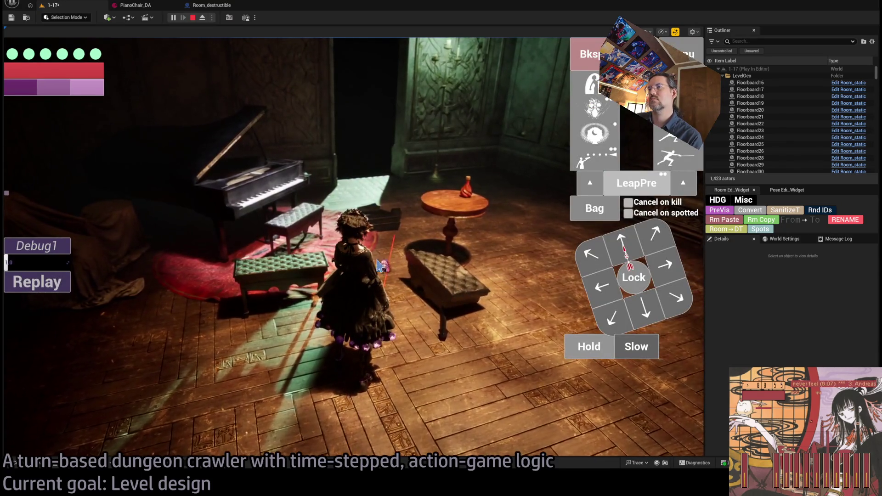
click(193, 19)
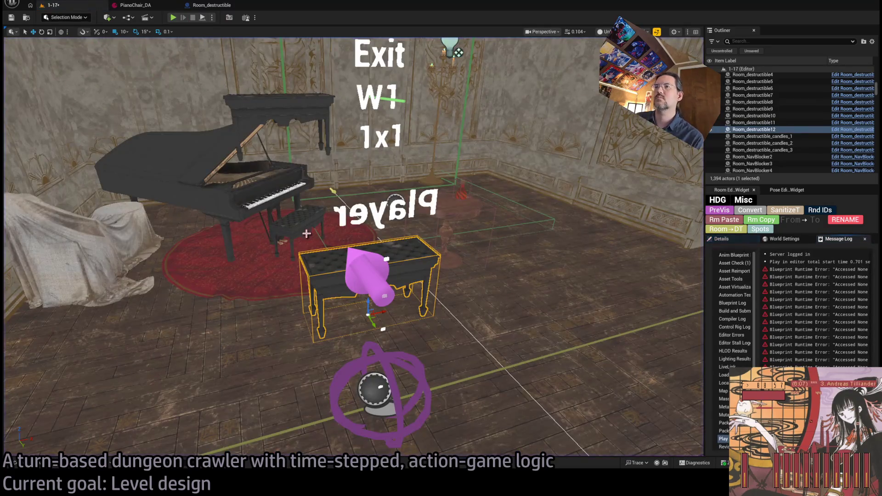
Step: Focus the PianoChair in Fracture Mode and widen the Message Log panel to read the errors
mouse_move(363, 271)
mouse_down()
mouse_move(349, 257)
mouse_move(367, 271)
mouse_up()
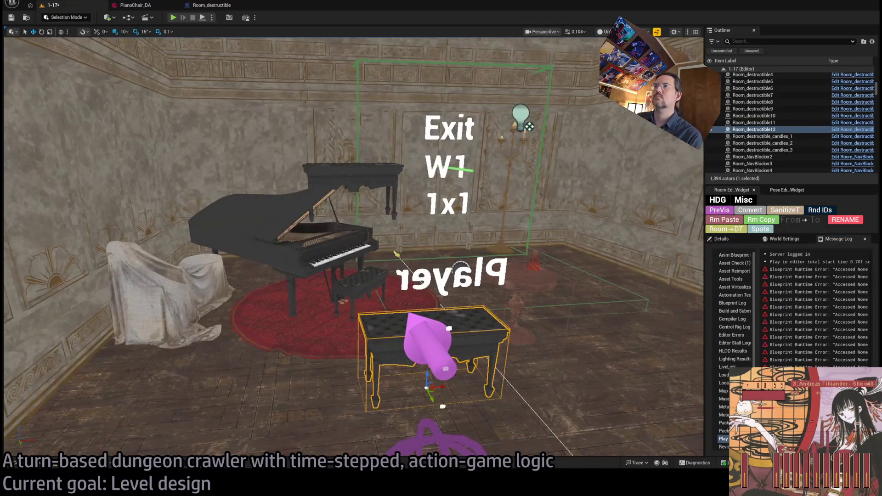
click(368, 176)
key(f)
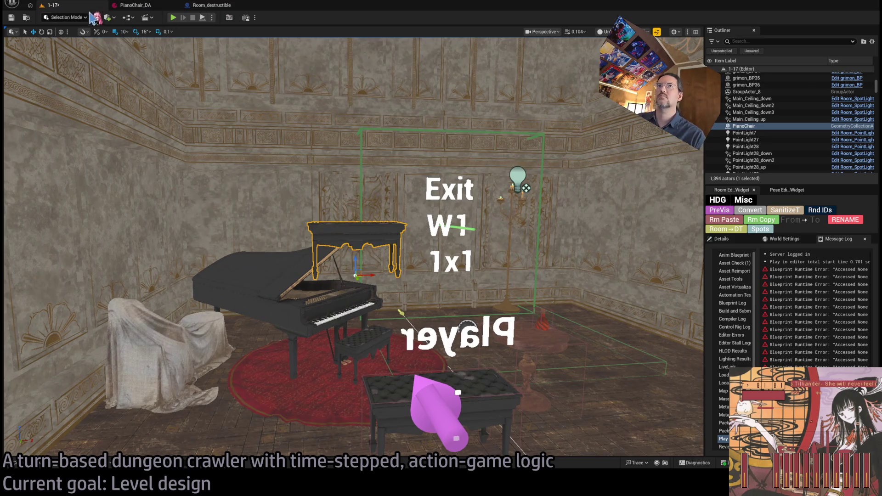
key(shift+6)
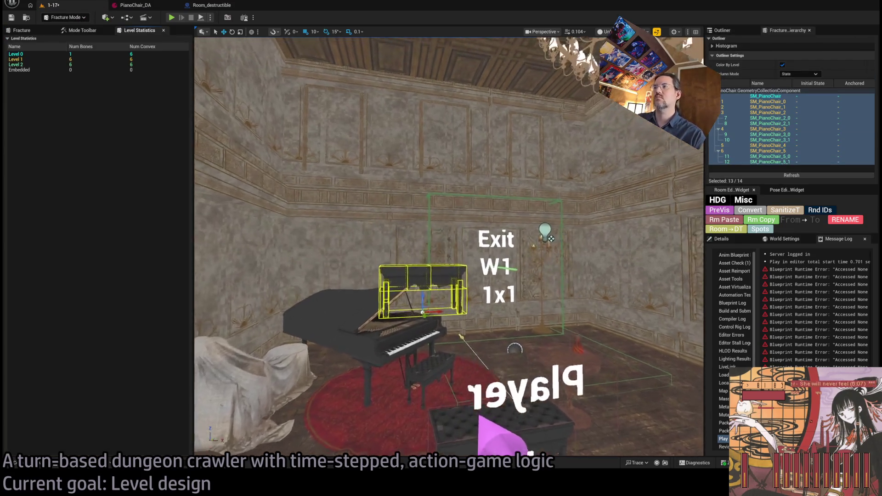
key(f)
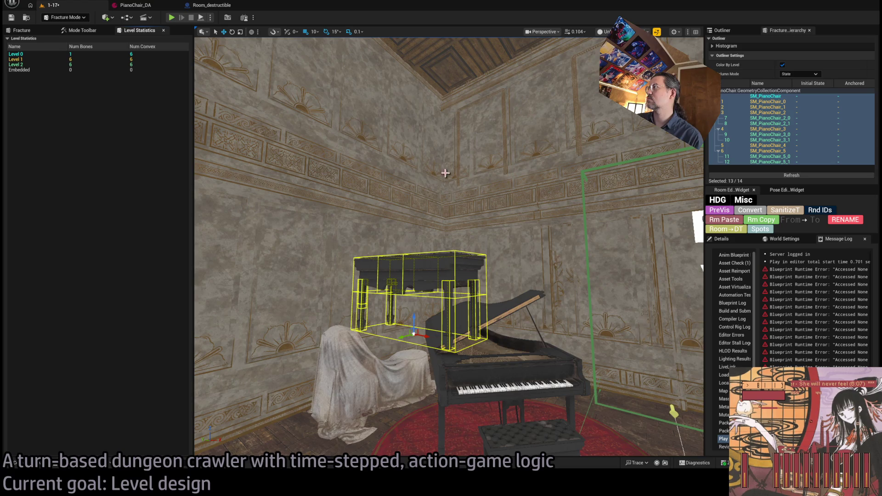
mouse_move(703, 199)
mouse_down()
mouse_move(407, 184)
mouse_move(142, 188)
mouse_up()
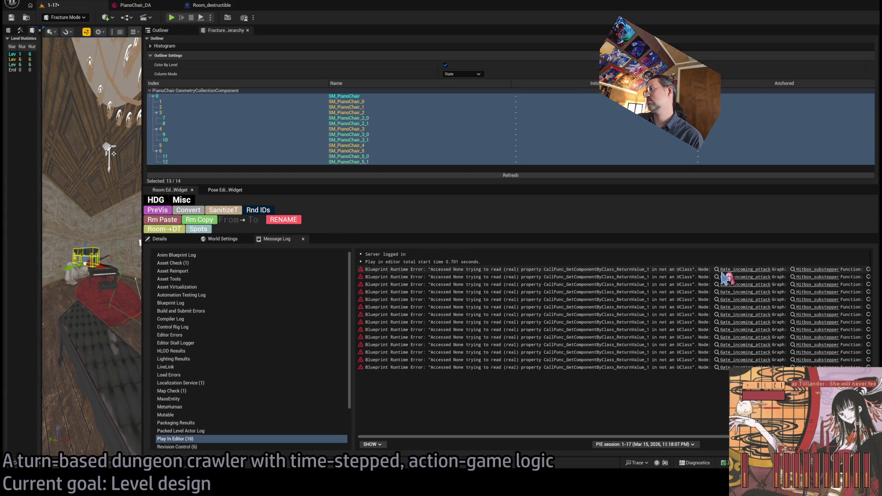
Step: Open the Gate_incoming_attack error node in P_command_processor's Hitbox_substepper graph, briefly checking level 1-17
click(744, 277)
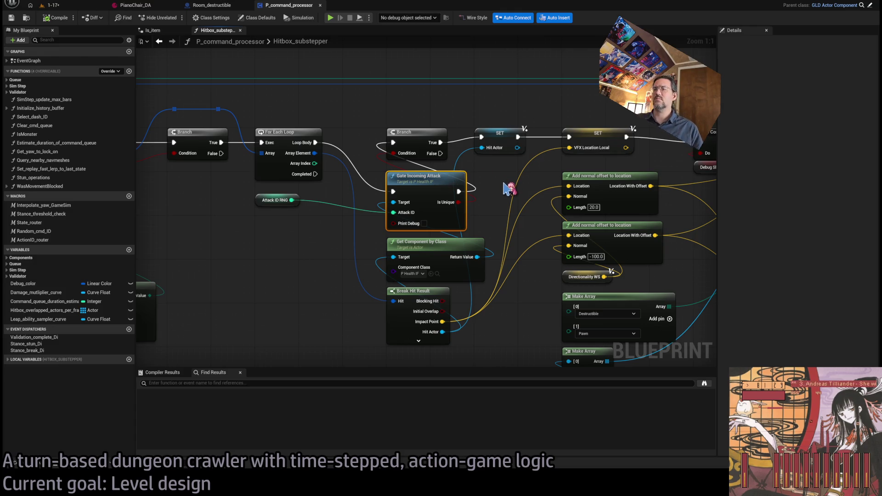
click(54, 5)
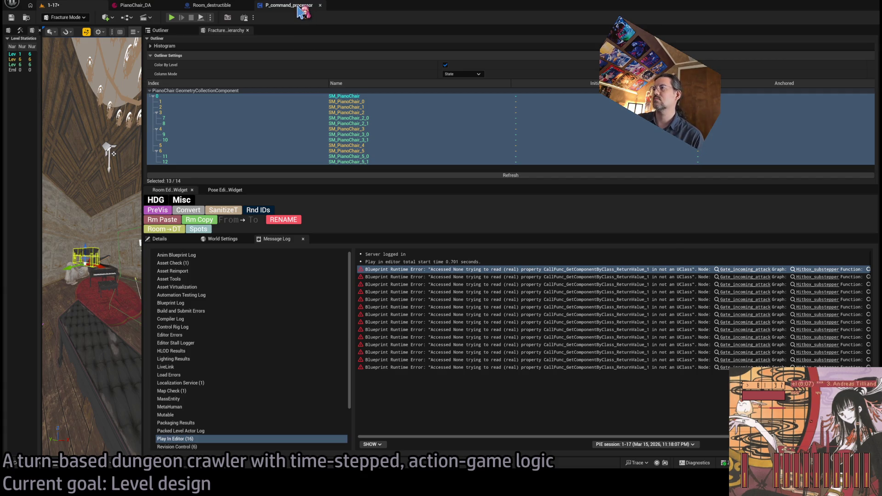
click(301, 11)
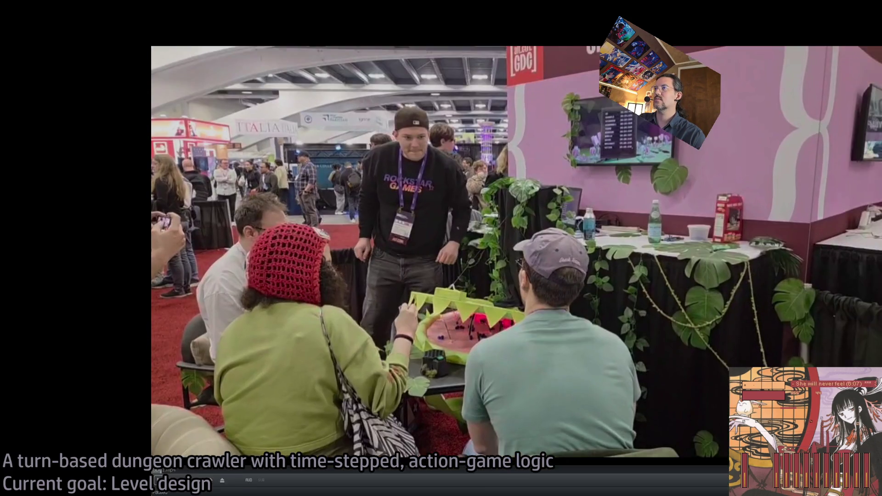
click(425, 211)
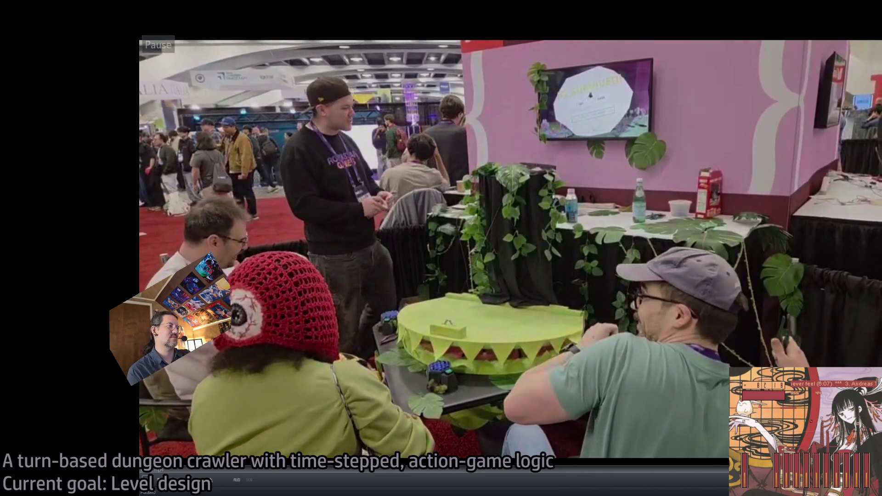
key(space)
key(space)
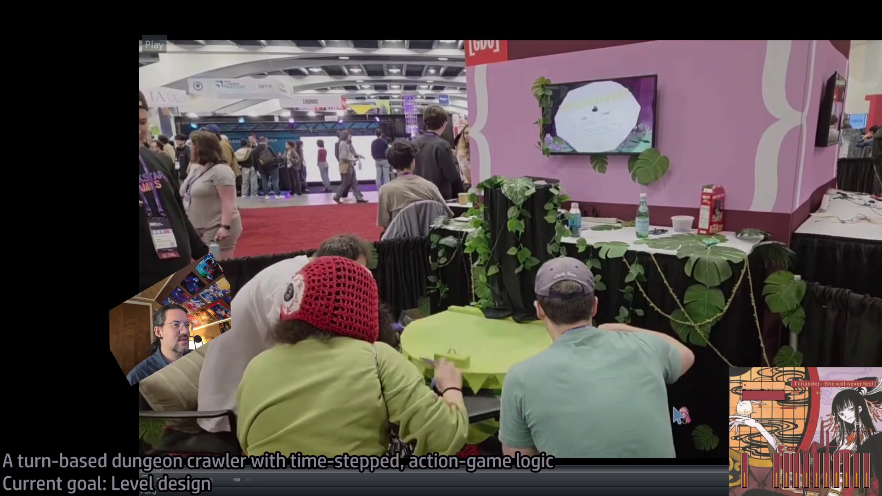
key(space)
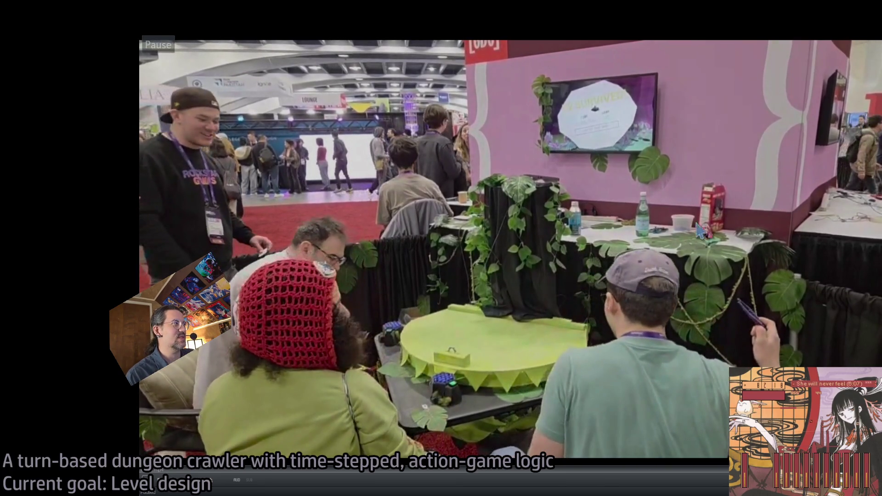
key(space)
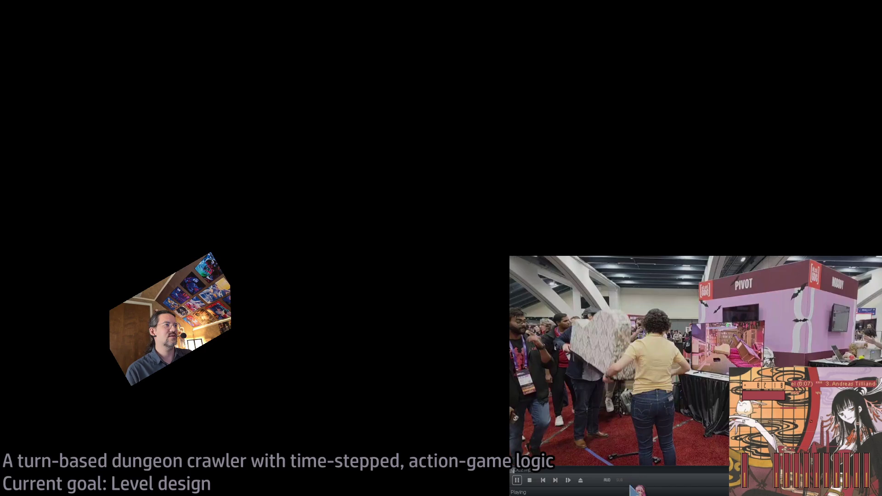
Step: Pause the GDC booth video, then resume it so it plays to the end
click(660, 420)
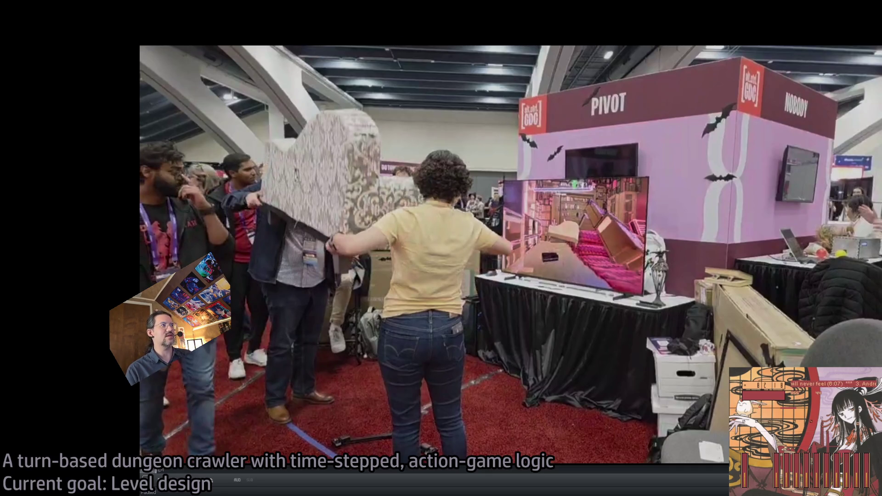
key(space)
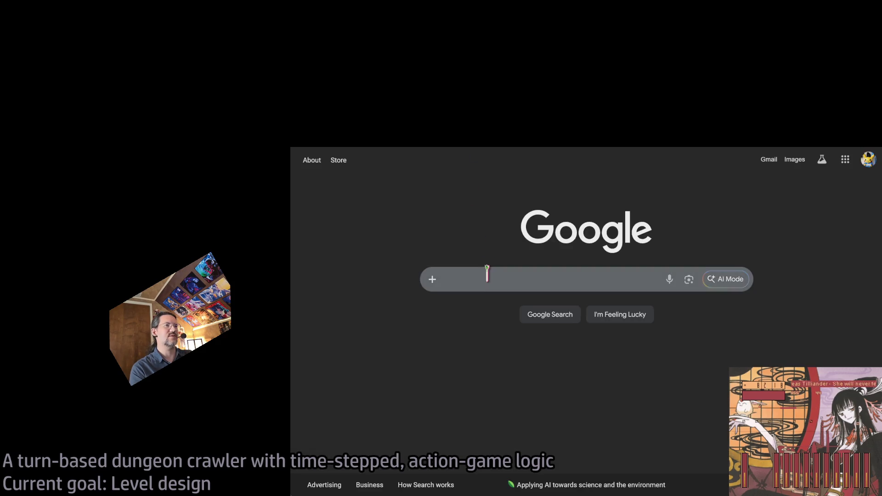
Step: Search Google for the total cost of showcasing a video game at GamesCom or GDC for an indie developer or publisher
click(484, 278)
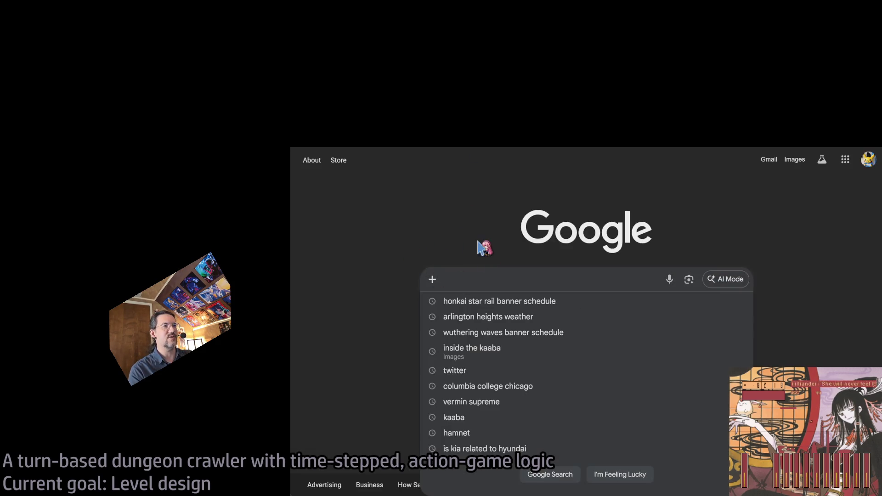
click(473, 280)
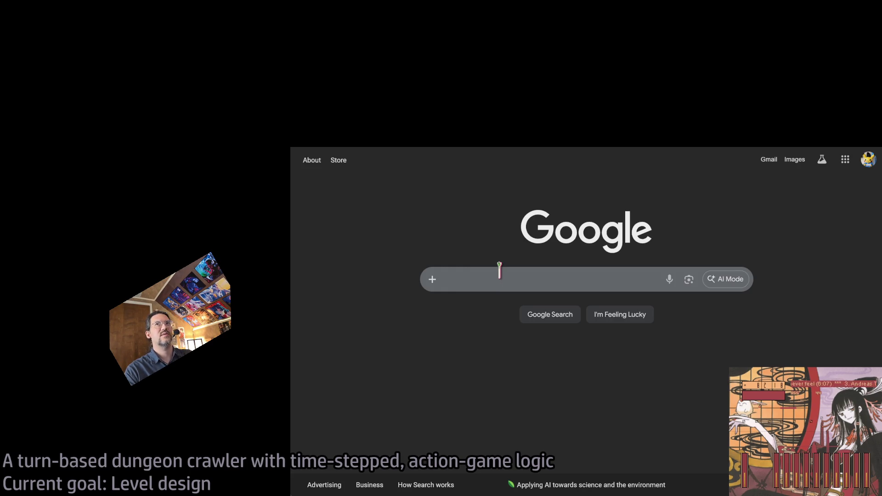
click(465, 280)
text(How much does it cost)
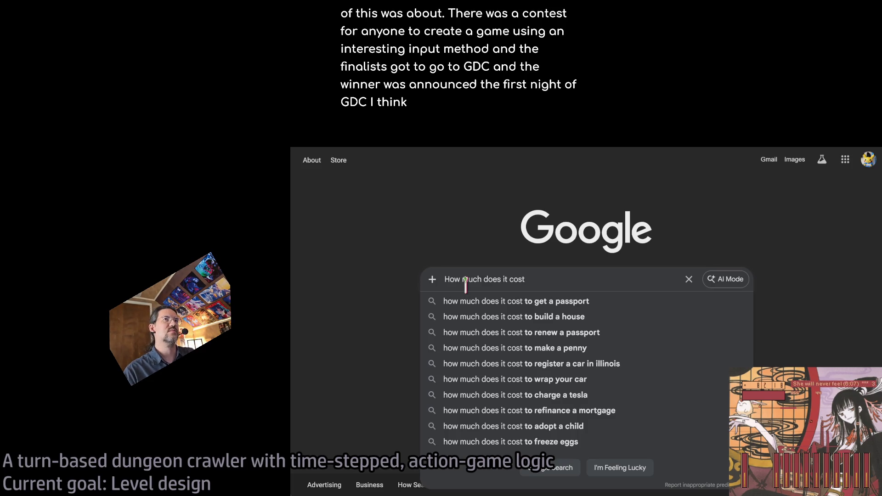
text( to showcase a game at a)
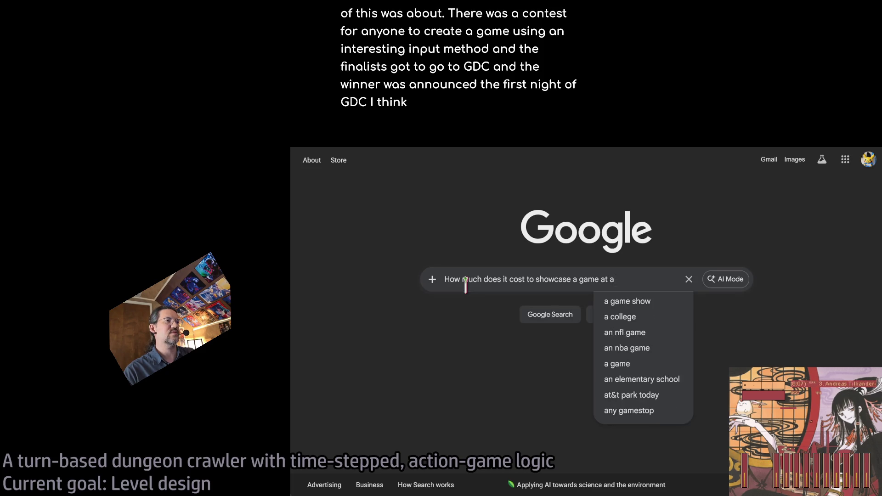
key(BackSpace)
key(BackSpace)
key(BackSpace)
text(video game a)
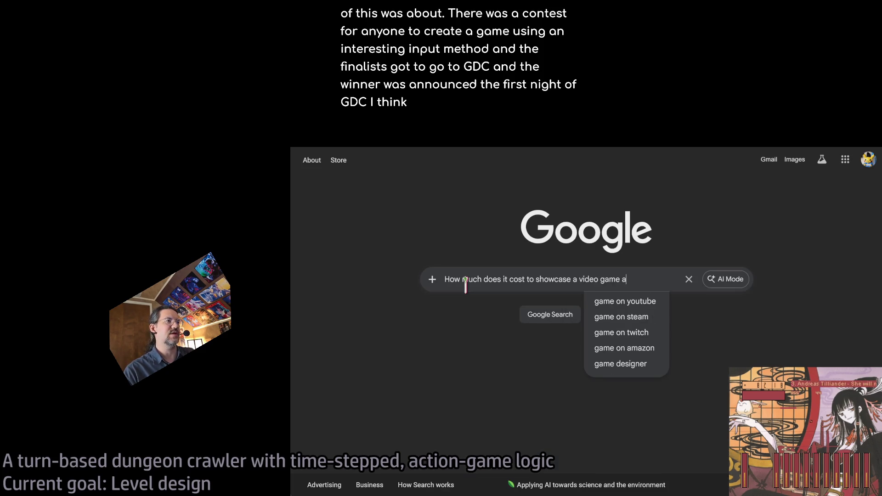
text(t an event like)
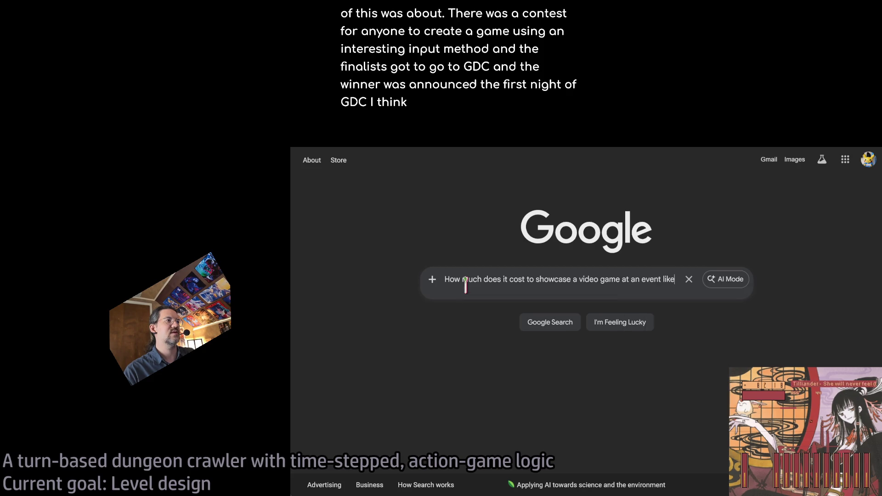
text( GamesCom )
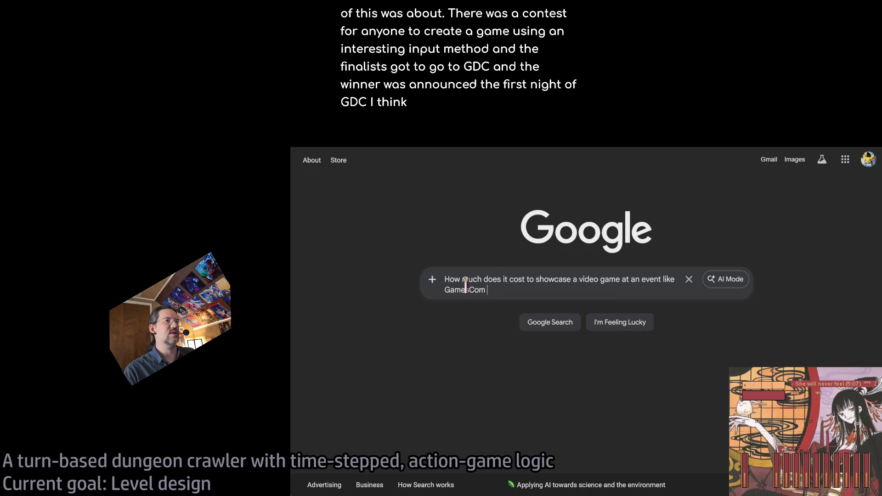
text(or GDC)
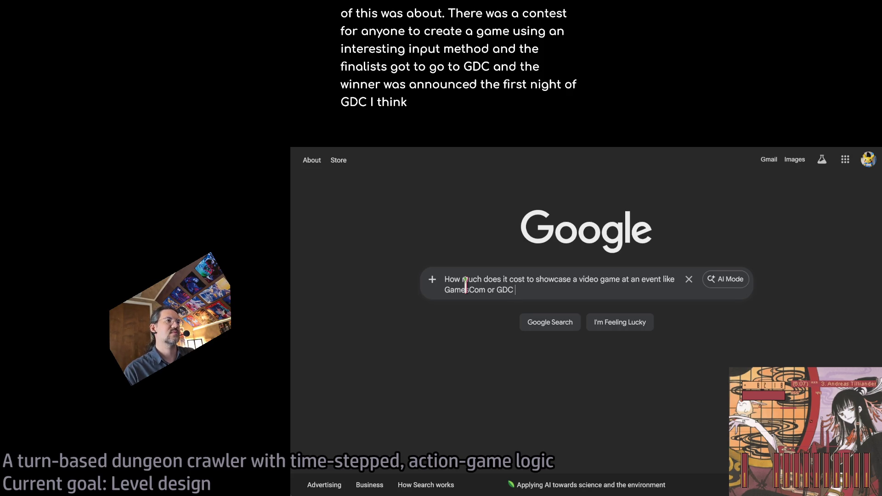
text( in total for a)
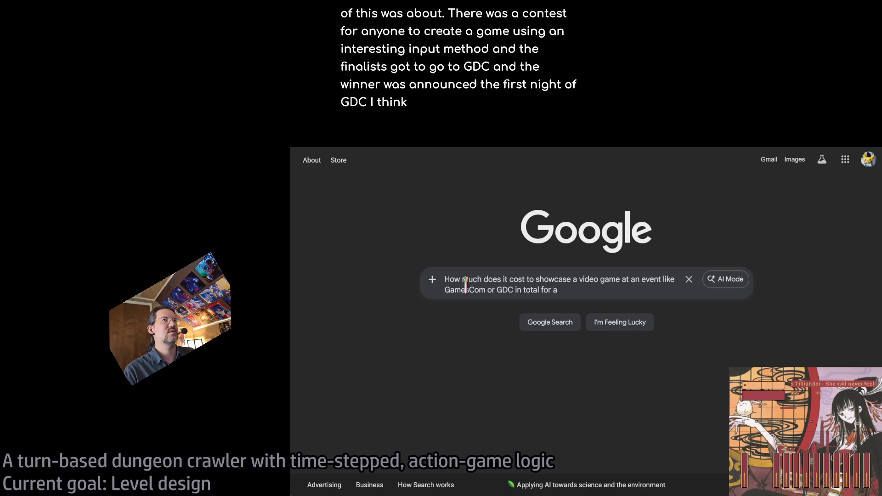
text( small)
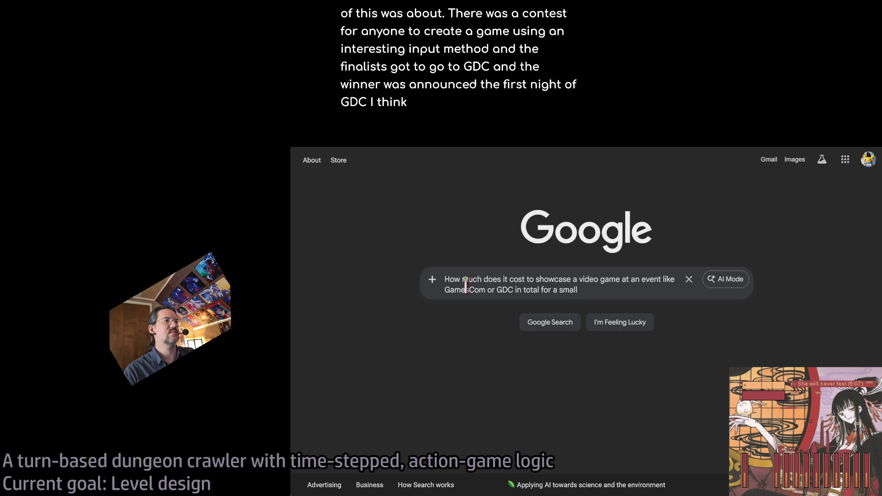
text(o r or medium-size )
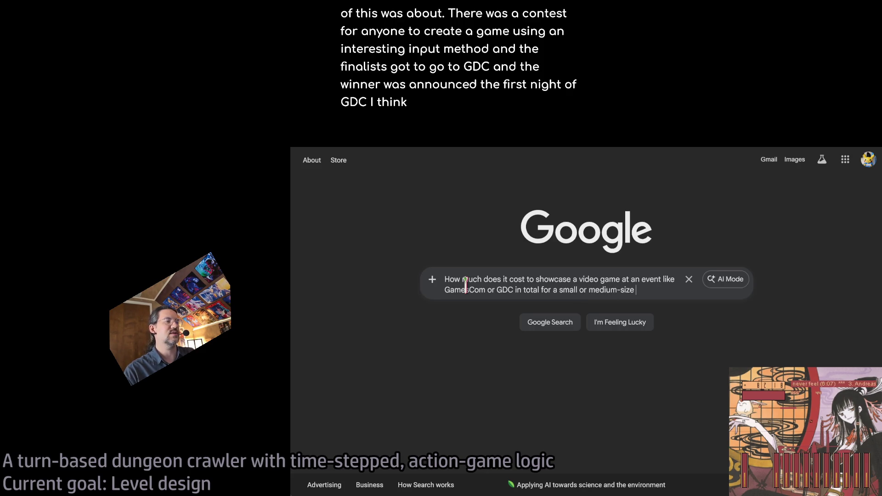
text(operation?)
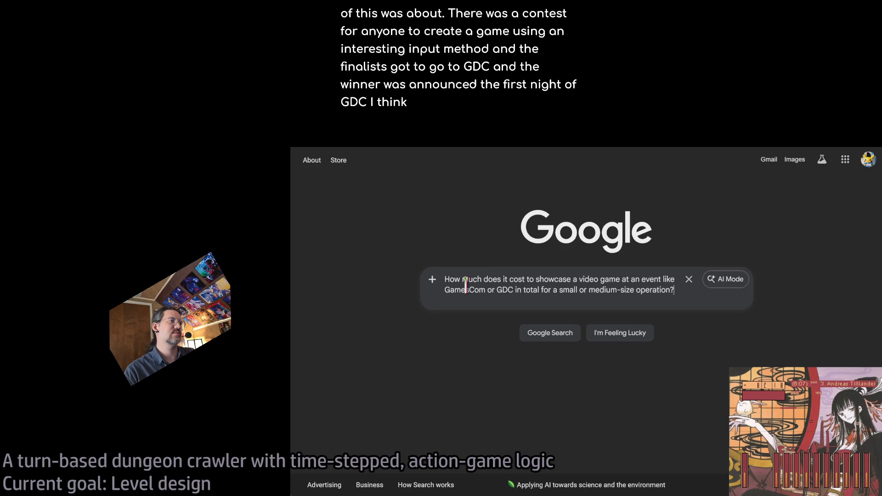
key(BackSpace)
key(BackSpace)
key(BackSpace)
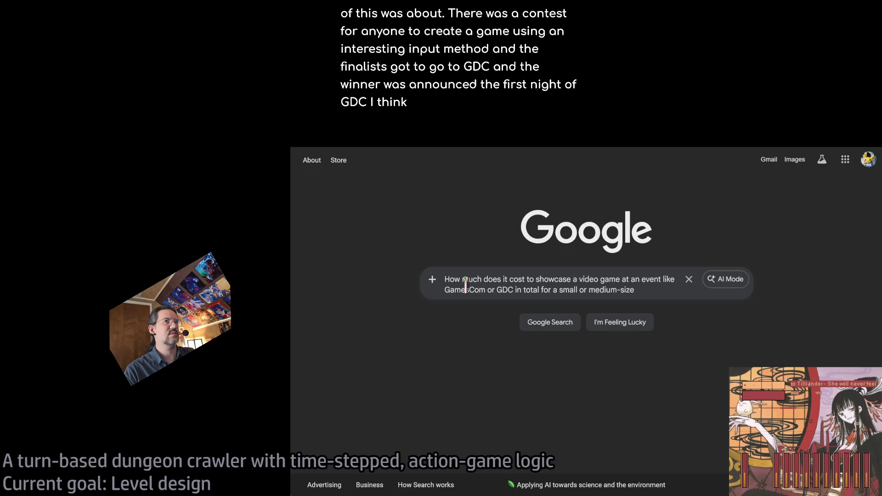
key(BackSpace)
key(BackSpace)
key(BackSpace)
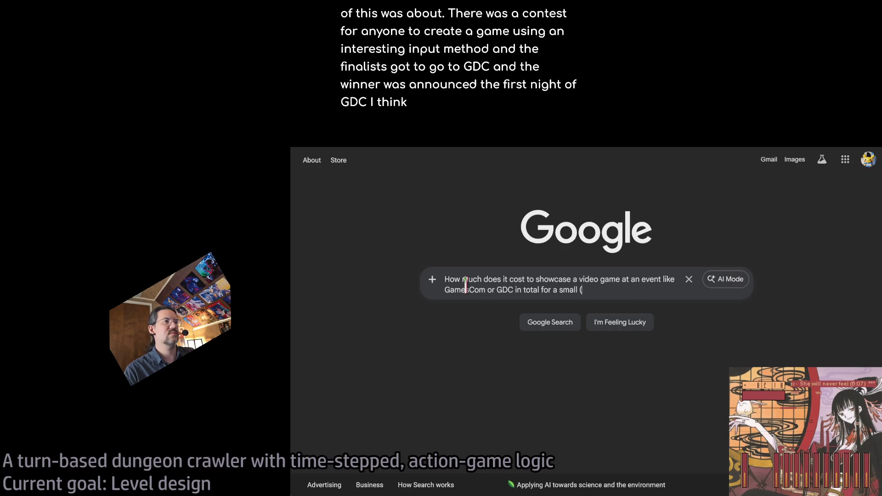
text(/indie or medi)
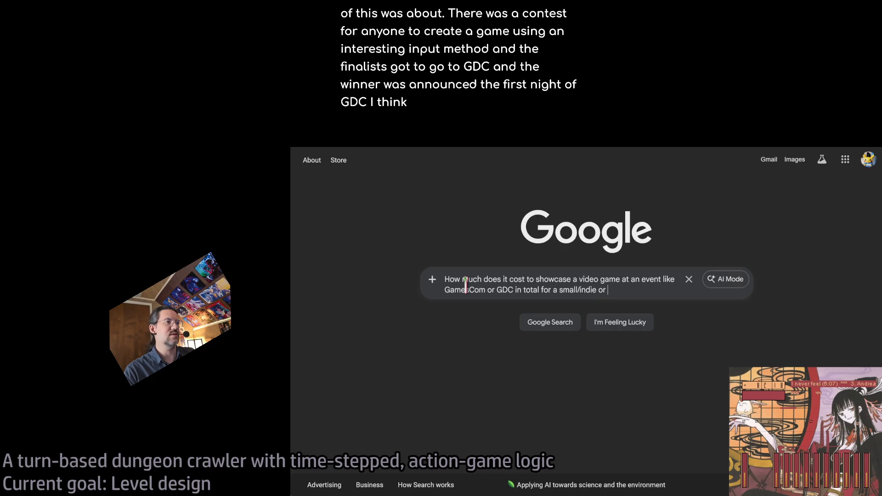
key(BackSpace)
key(BackSpace)
key(BackSpace)
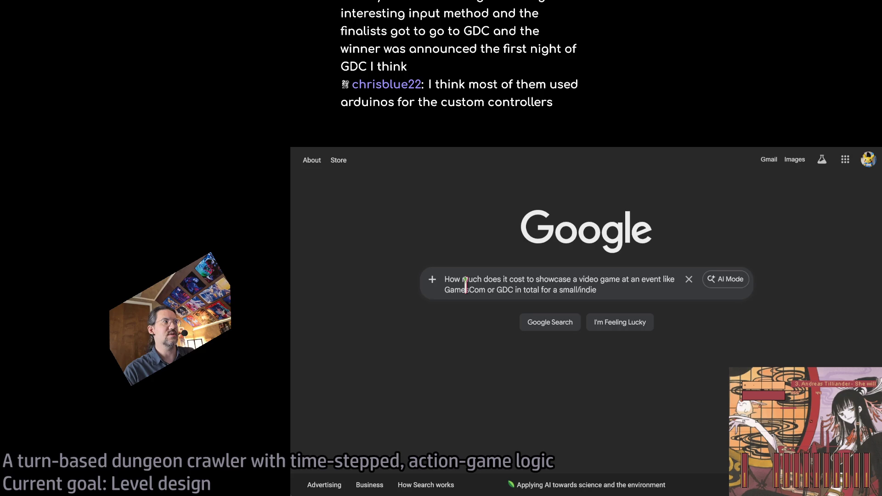
text( developer)
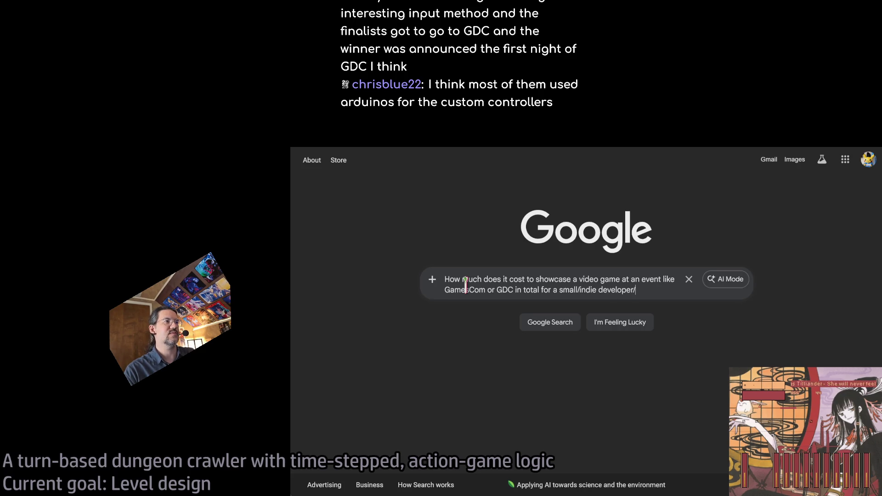
text( or publisher?)
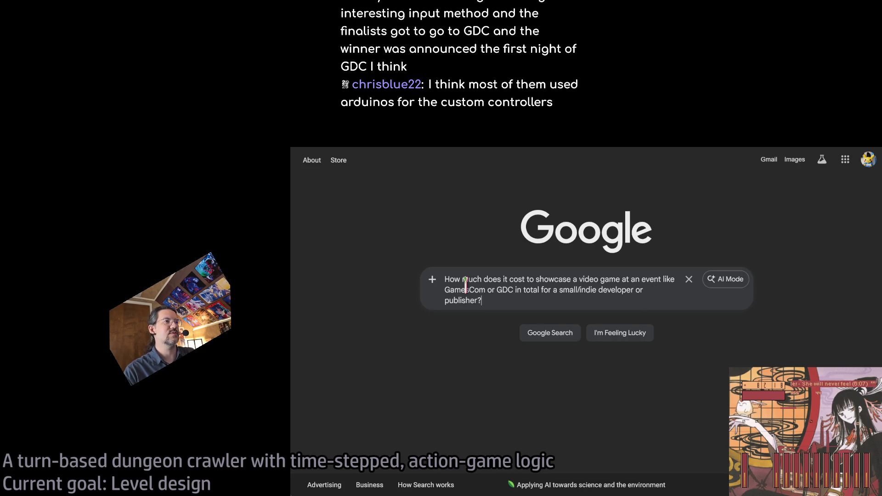
key(Return)
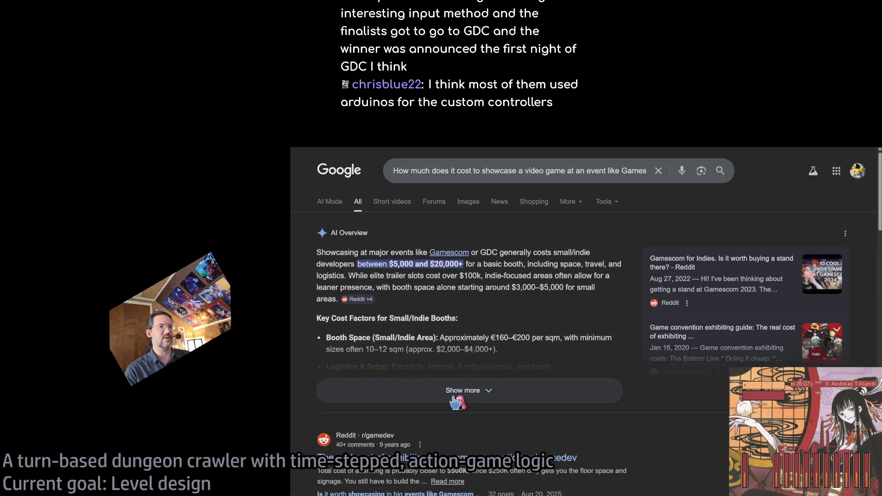
Step: Expand the AI Overview and highlight its elite trailer slot and indie booth space cost sentences
click(459, 387)
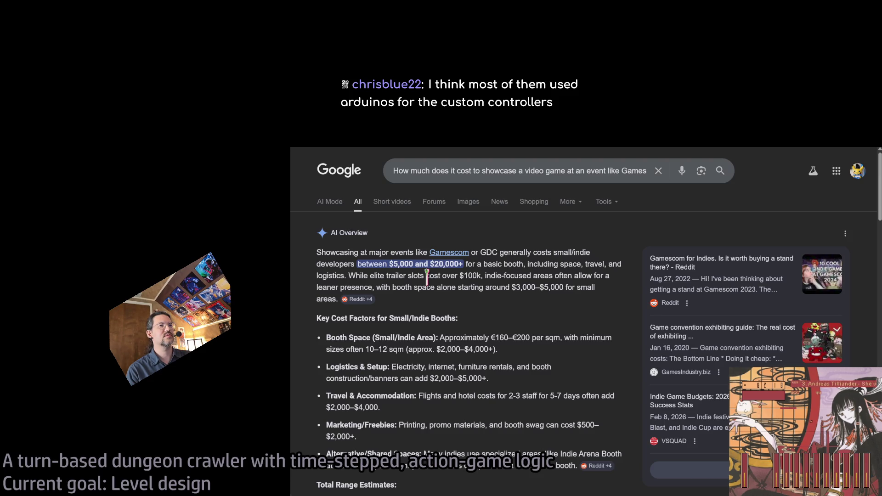
drag(349, 276, 469, 276)
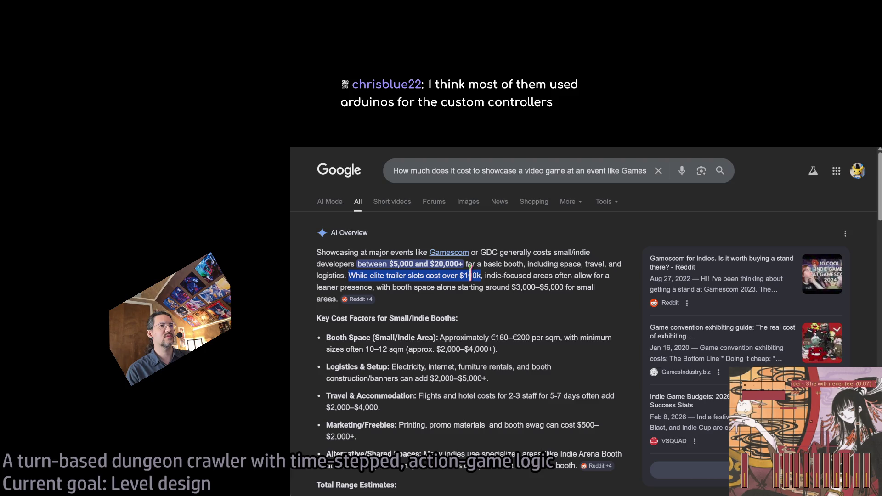
double_click(498, 287)
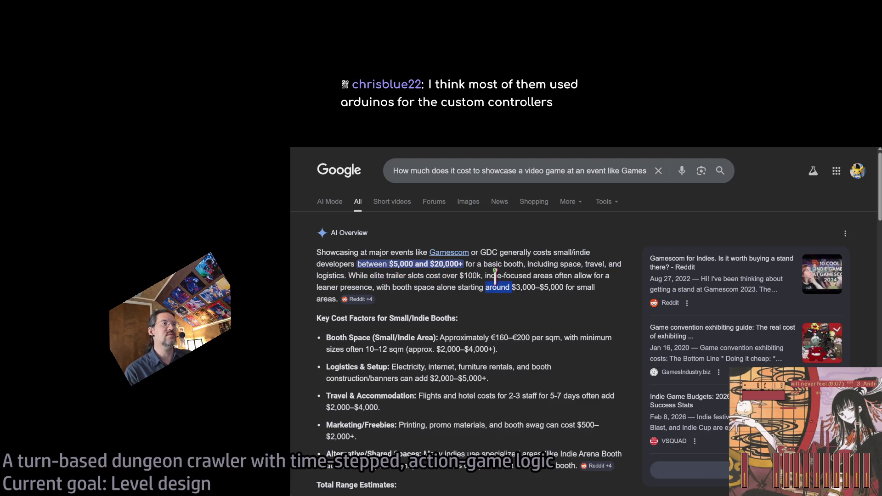
mouse_move(495, 276)
mouse_down()
mouse_move(528, 266)
mouse_move(574, 276)
mouse_up()
drag(349, 276, 480, 276)
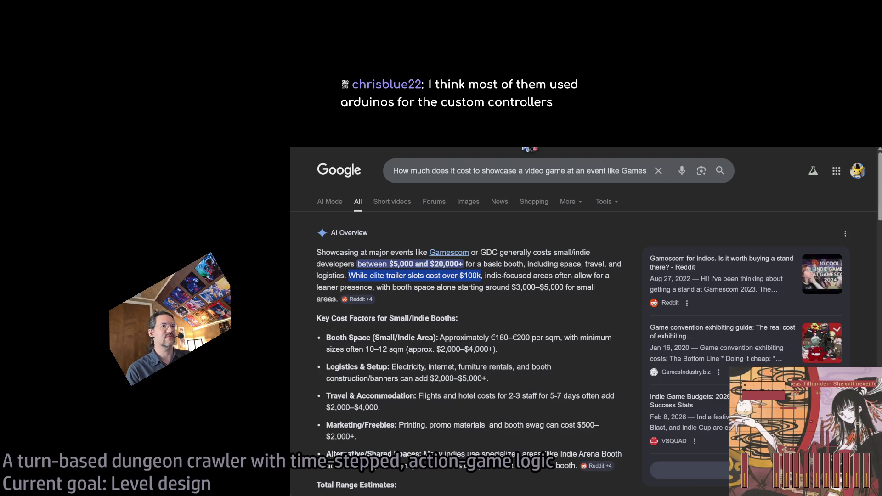
mouse_move(485, 275)
mouse_down()
mouse_move(595, 279)
mouse_move(408, 276)
mouse_move(354, 289)
mouse_move(585, 287)
mouse_move(329, 318)
mouse_up()
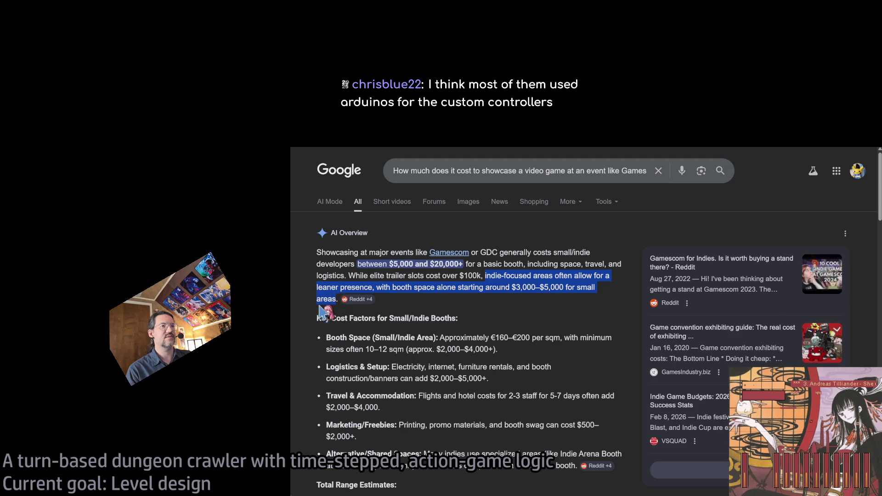
scroll(512, 337, down, 2)
click(514, 299)
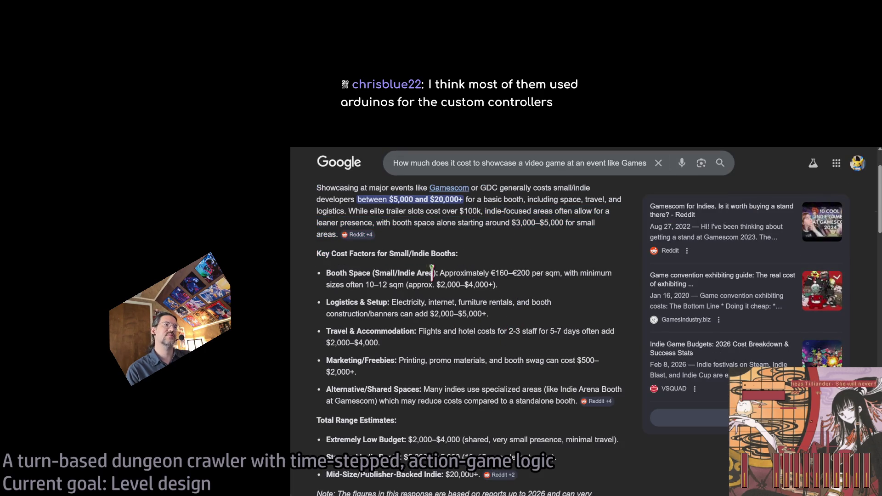
middle_click(592, 242)
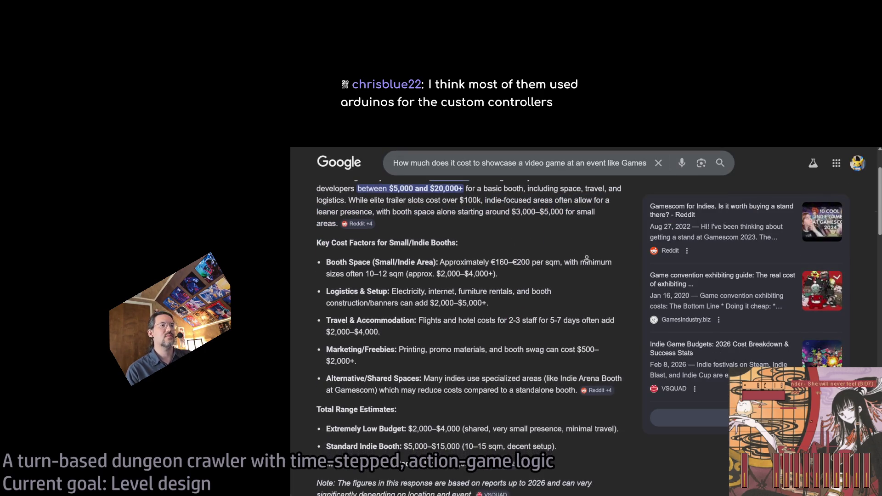
triple_click(556, 281)
click(570, 277)
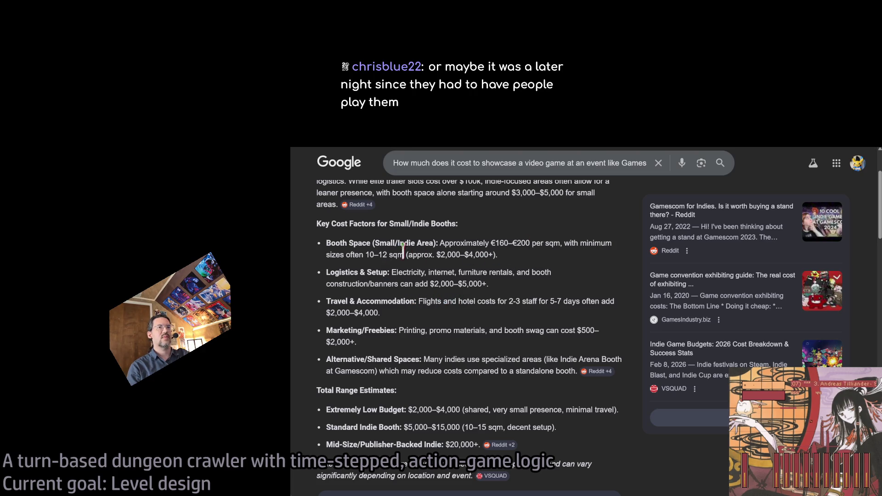
mouse_move(404, 242)
mouse_down()
mouse_move(490, 241)
mouse_move(549, 262)
mouse_up()
click(548, 262)
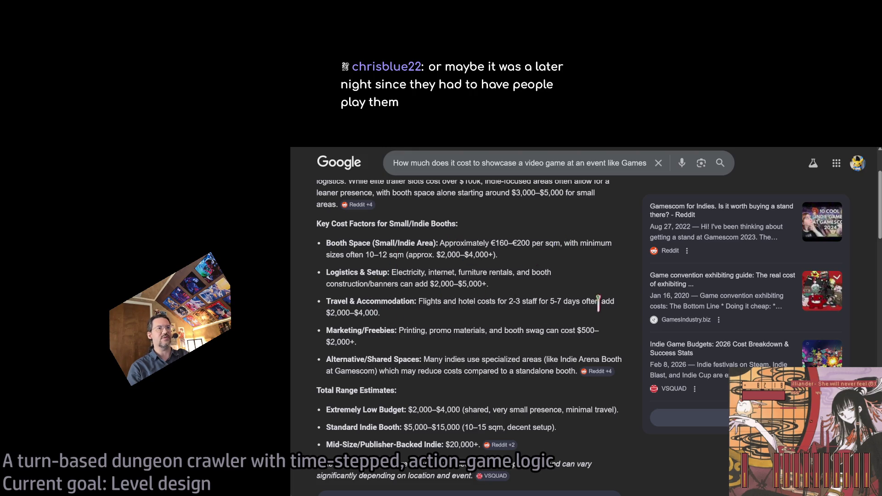
drag(326, 312, 380, 313)
click(455, 319)
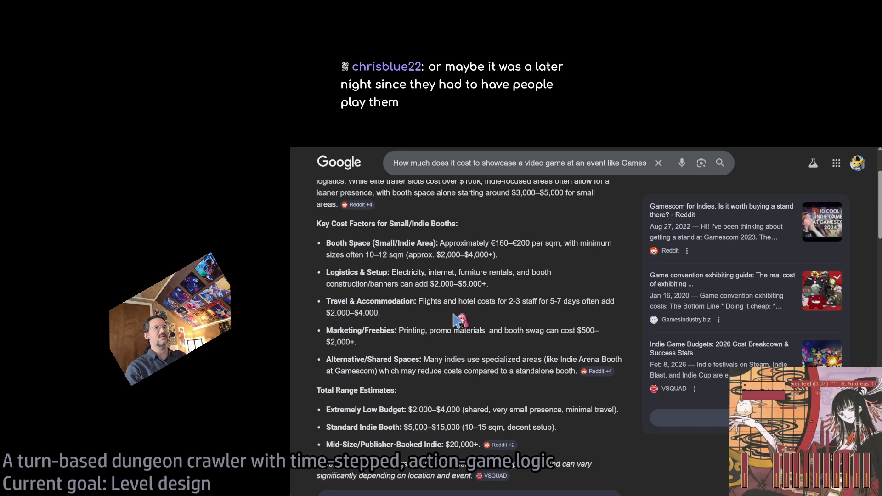
triple_click(529, 287)
click(546, 262)
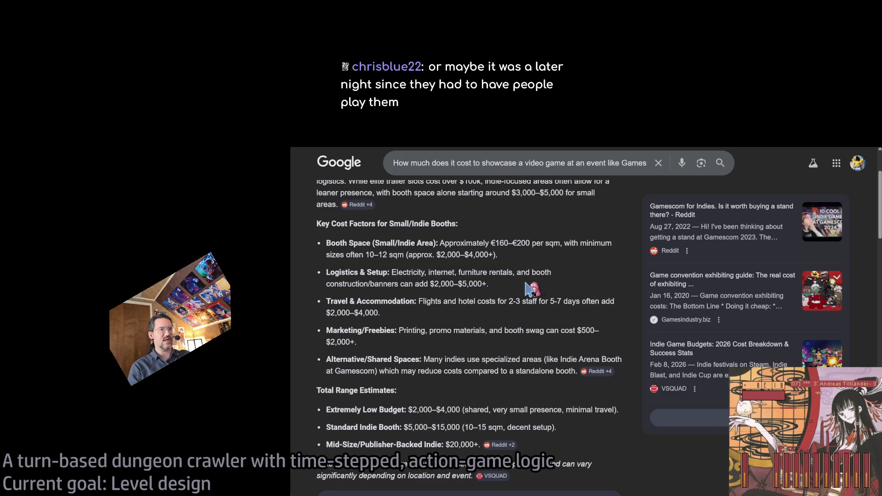
drag(488, 255, 457, 253)
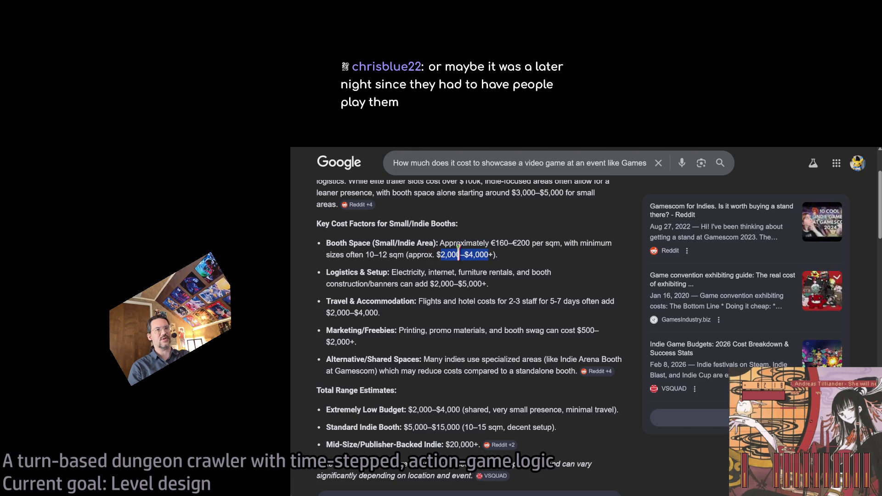
click(463, 280)
triple_click(457, 273)
click(498, 291)
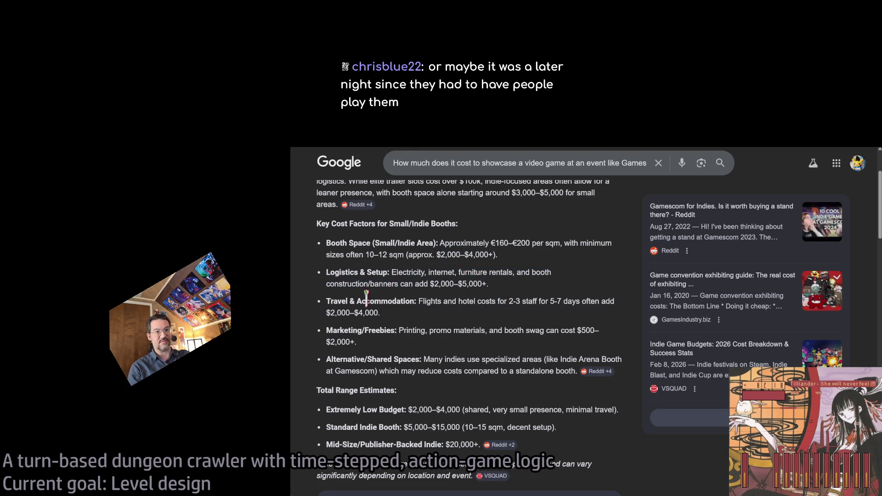
drag(355, 312, 441, 317)
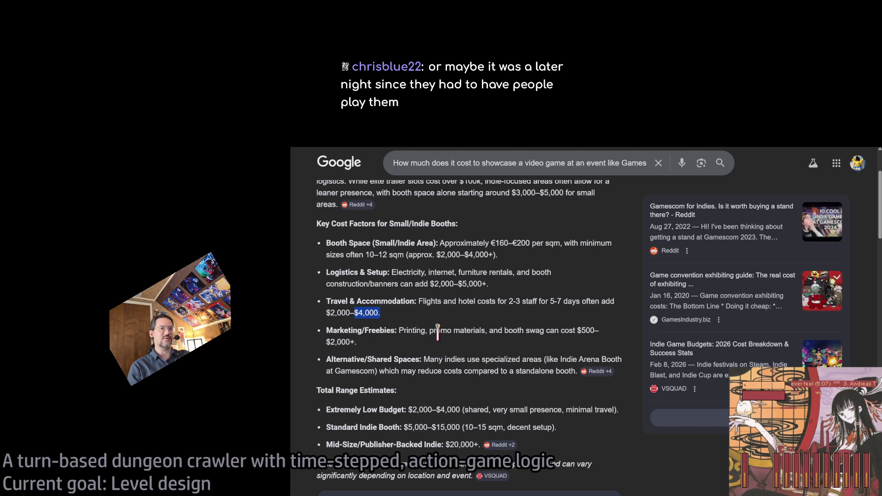
drag(378, 342, 327, 347)
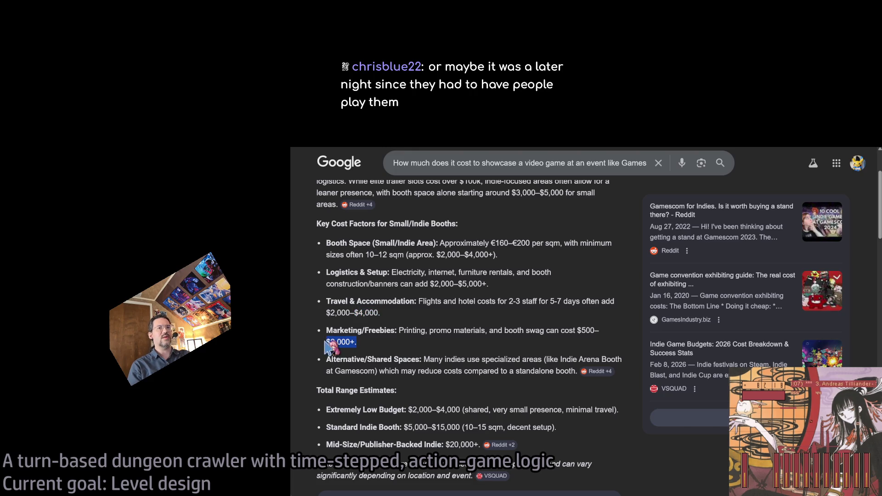
mouse_move(399, 331)
mouse_down()
mouse_move(592, 330)
mouse_move(575, 330)
mouse_up()
click(565, 260)
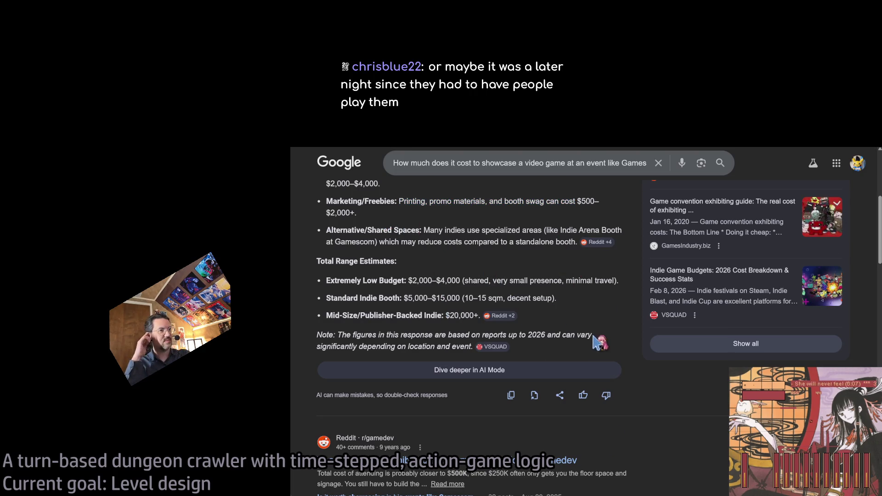
Step: Open the r/gamedev result 'The real cost of exhibiting at a game convention'
scroll(604, 309, up, 2)
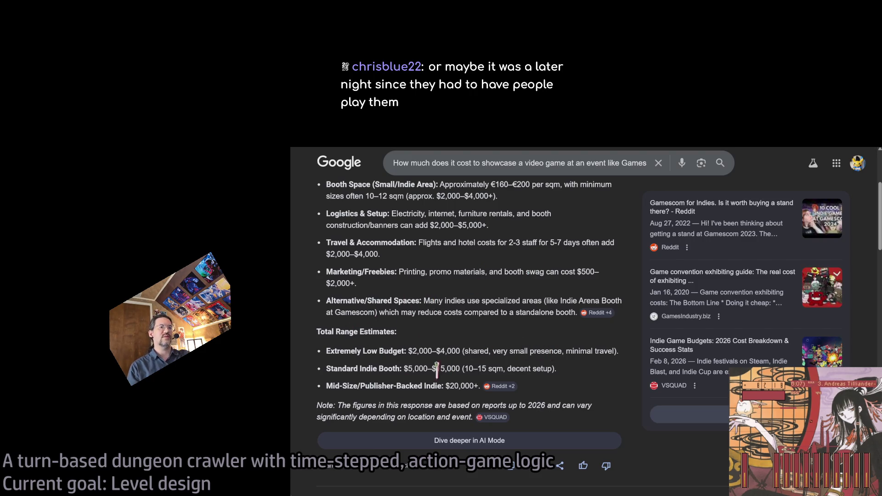
scroll(590, 342, down, 3)
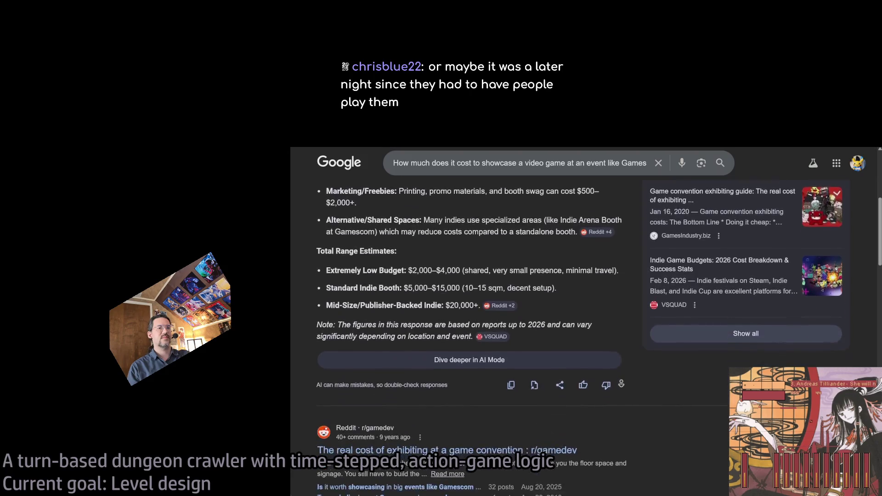
scroll(581, 367, down, 2)
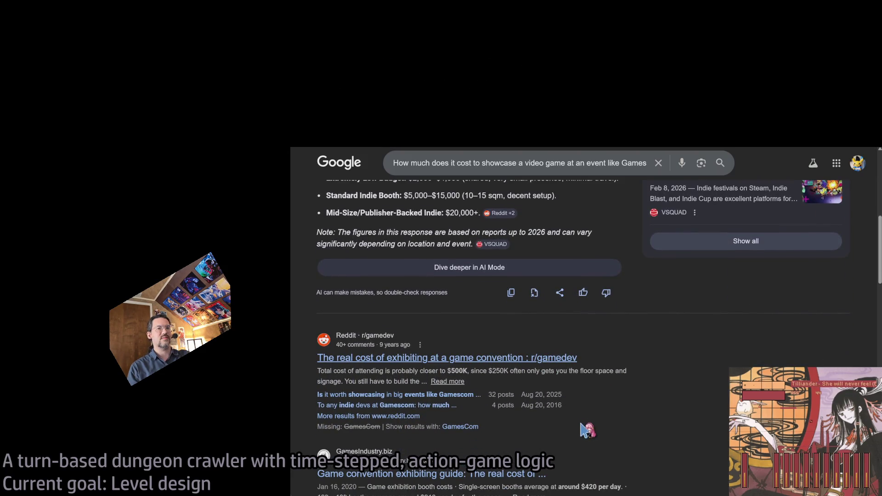
click(459, 357)
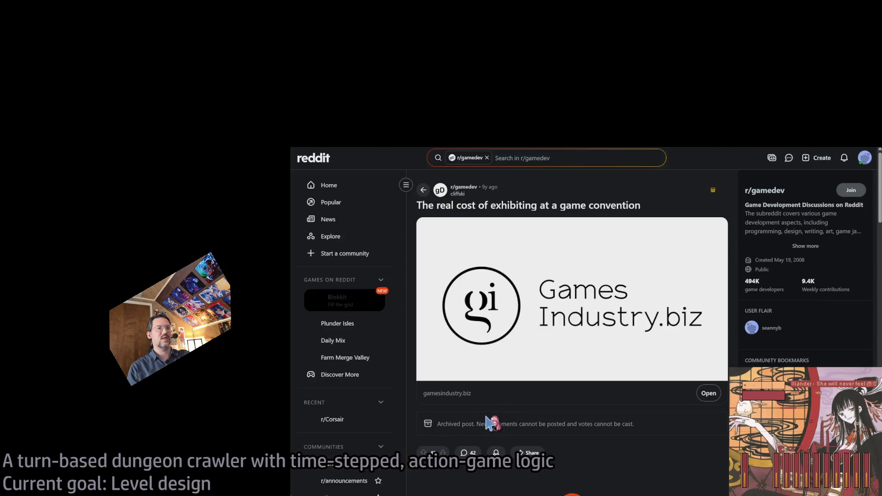
Step: Open the linked GamesIndustry.biz article and highlight its publication date
click(560, 252)
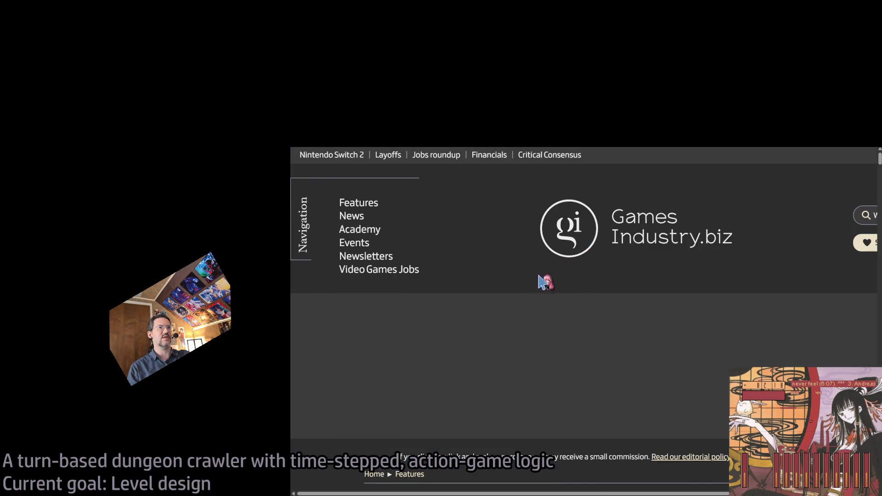
scroll(555, 326, down, 7)
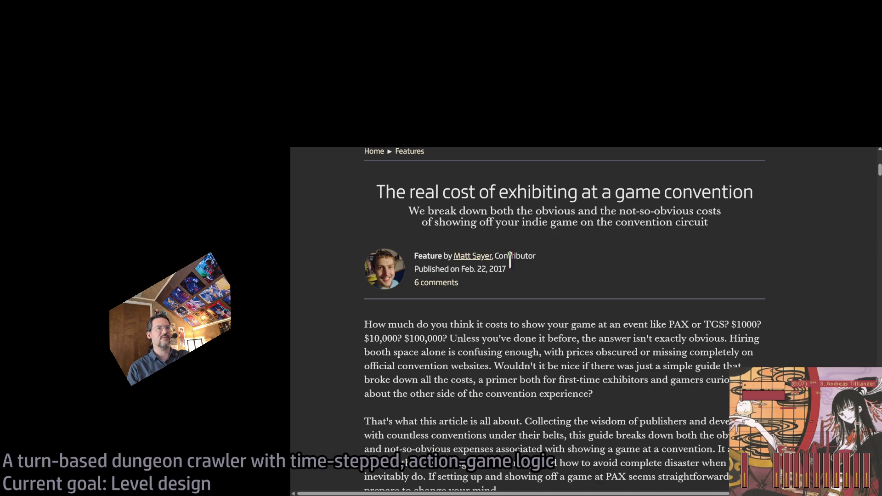
triple_click(558, 274)
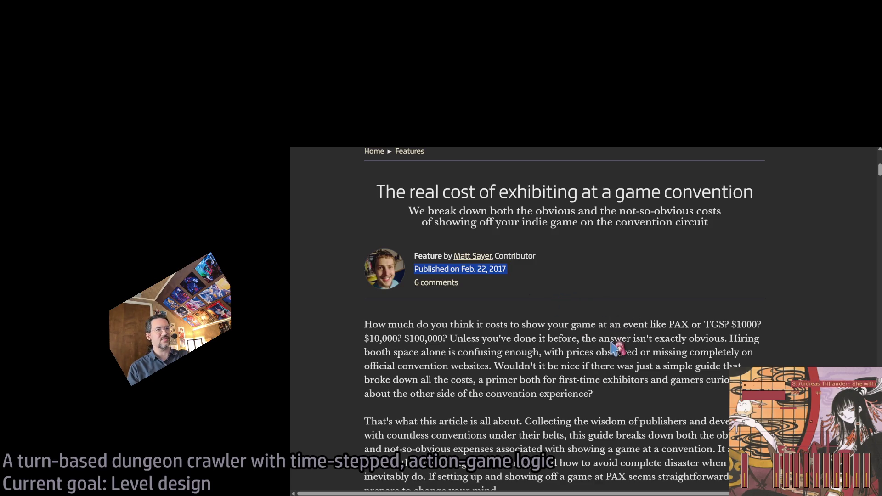
key(alt+Tab)
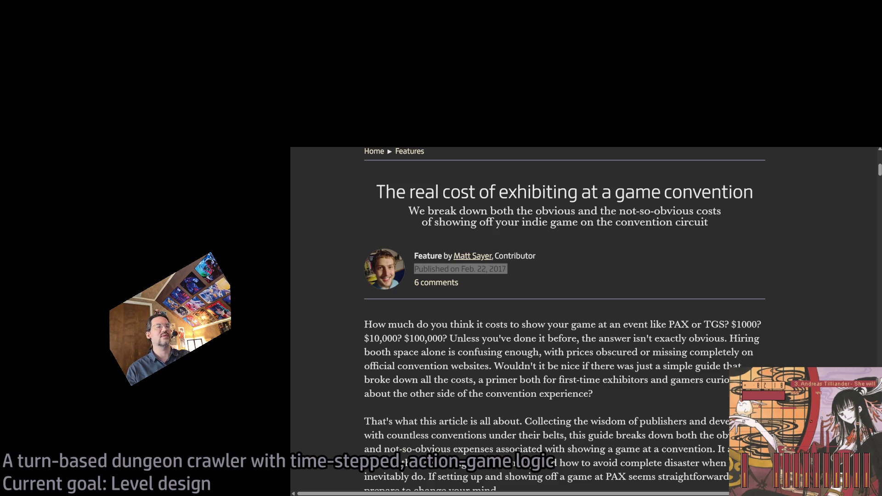
key(alt+Tab)
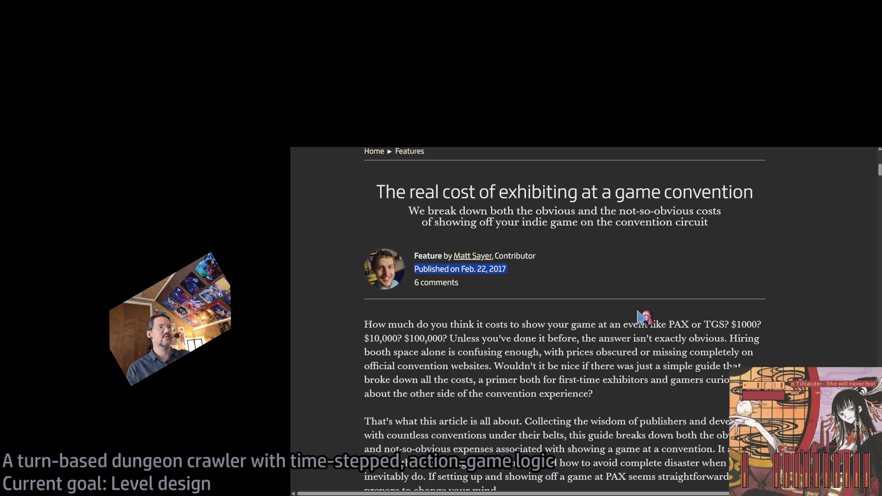
click(640, 317)
Step: Highlight the opening paragraph's sentences about hiring booths
scroll(643, 326, down, 2)
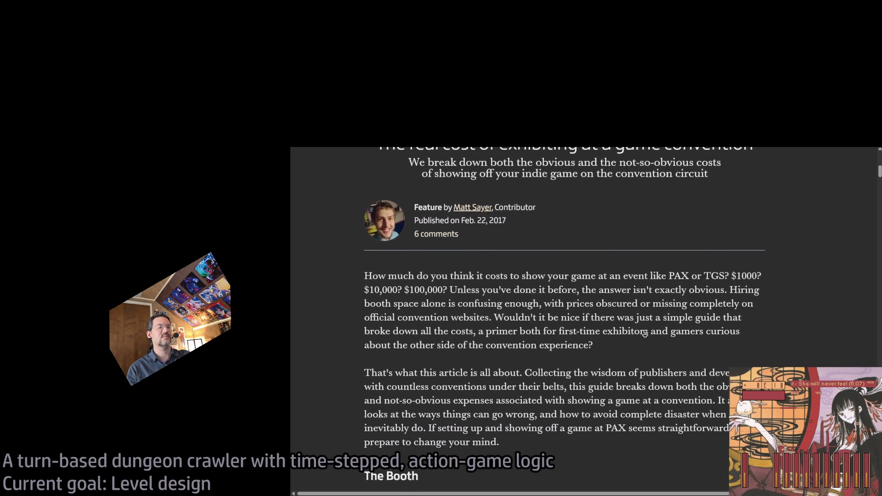
scroll(644, 333, down, 2)
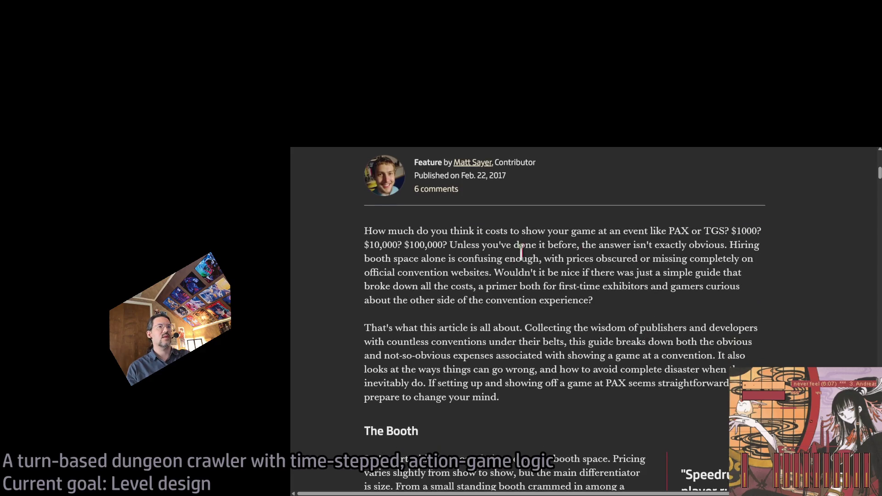
mouse_move(541, 245)
mouse_down()
mouse_move(728, 246)
mouse_move(684, 244)
mouse_move(703, 232)
mouse_move(702, 245)
mouse_move(521, 255)
mouse_up()
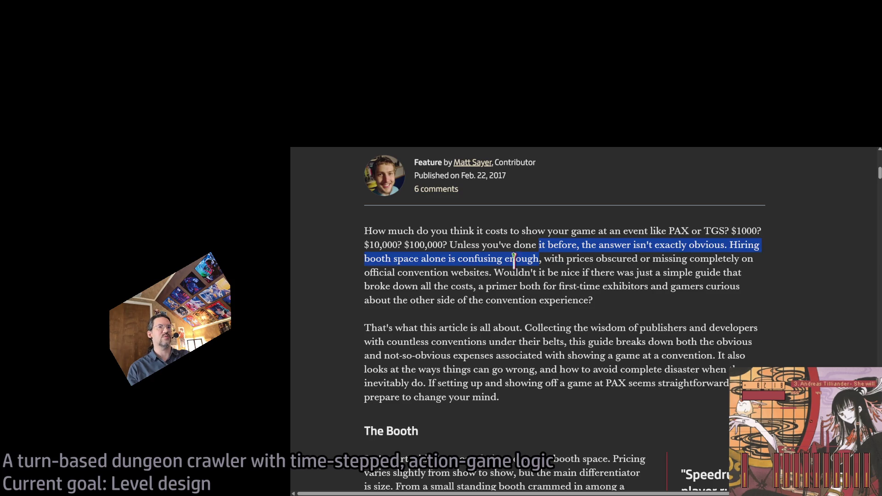
double_click(755, 244)
mouse_move(756, 244)
mouse_down()
mouse_move(424, 258)
mouse_move(709, 262)
mouse_up()
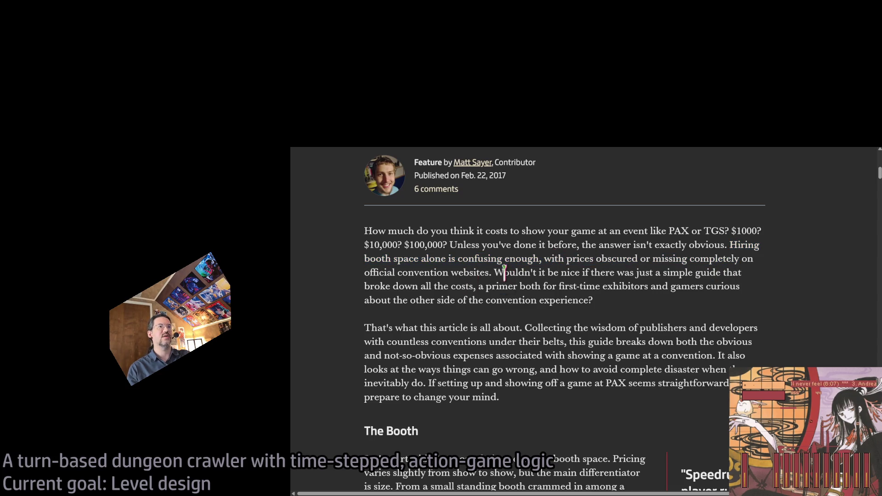
double_click(513, 274)
drag(513, 274, 655, 310)
click(546, 321)
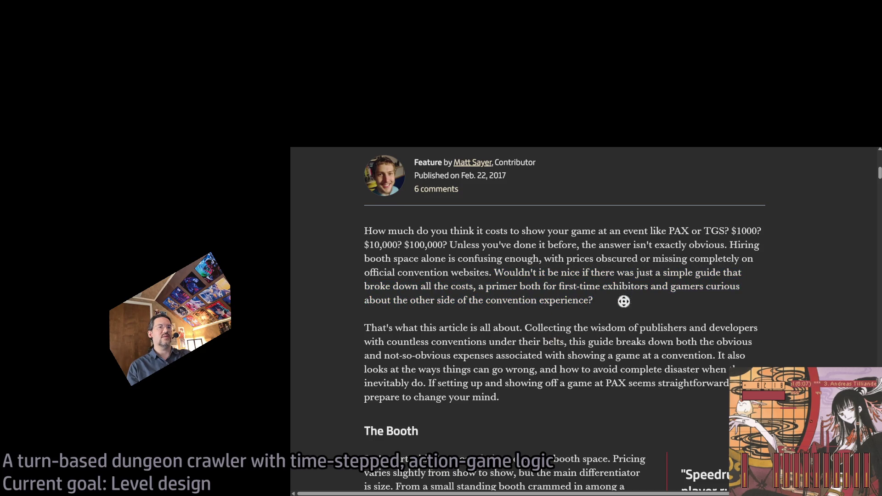
Step: Scroll down to the booth price table and mark PAX East 2014 at $465 per day
scroll(623, 301, down, 6)
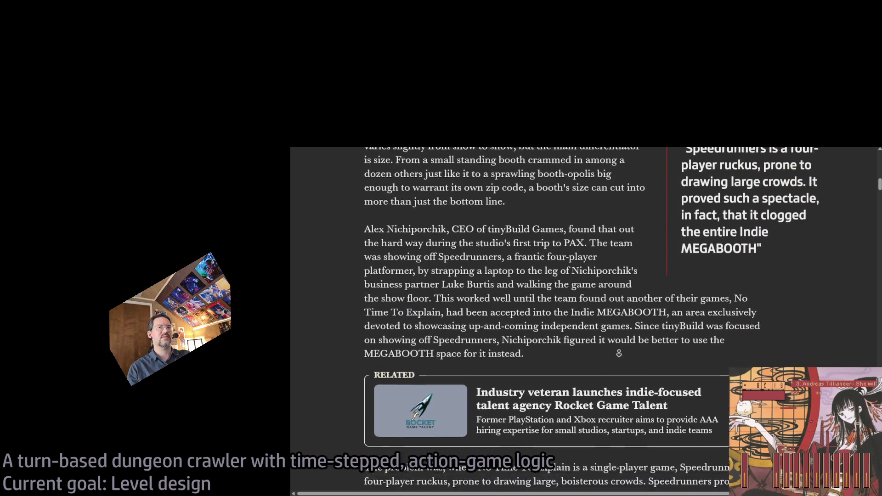
scroll(618, 353, down, 2)
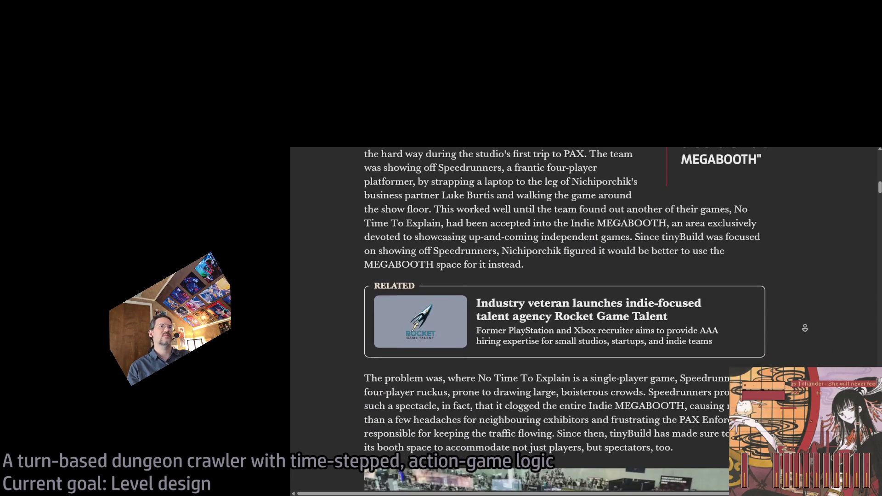
scroll(804, 327, down, 6)
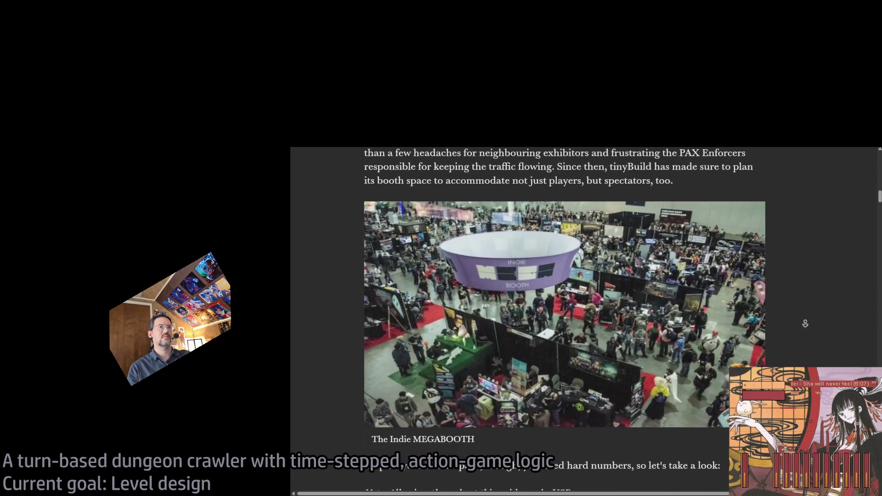
scroll(805, 323, down, 7)
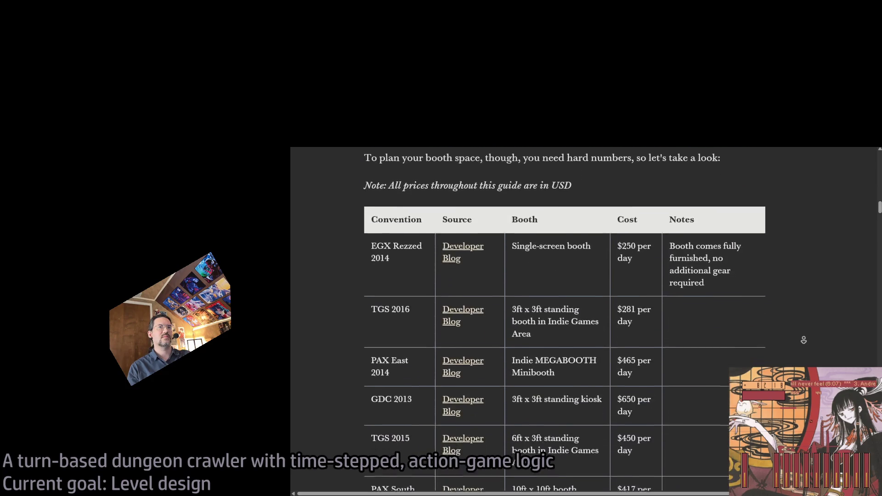
scroll(803, 340, down, 1)
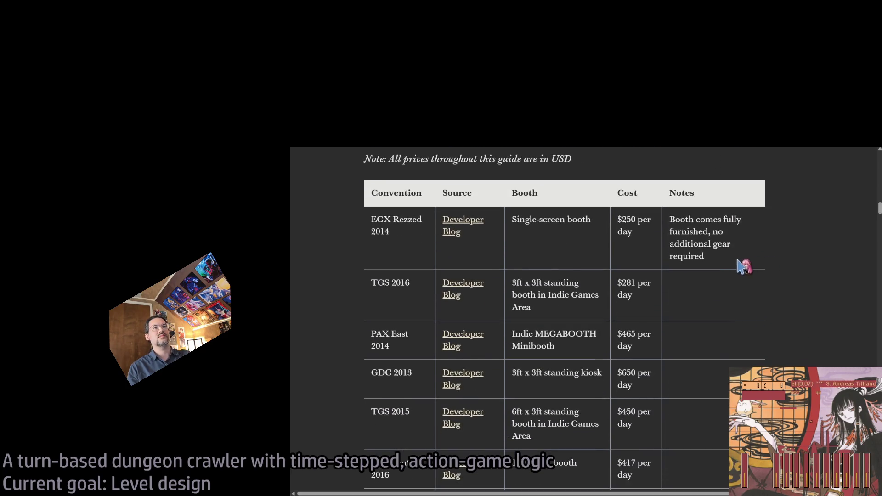
middle_click(643, 244)
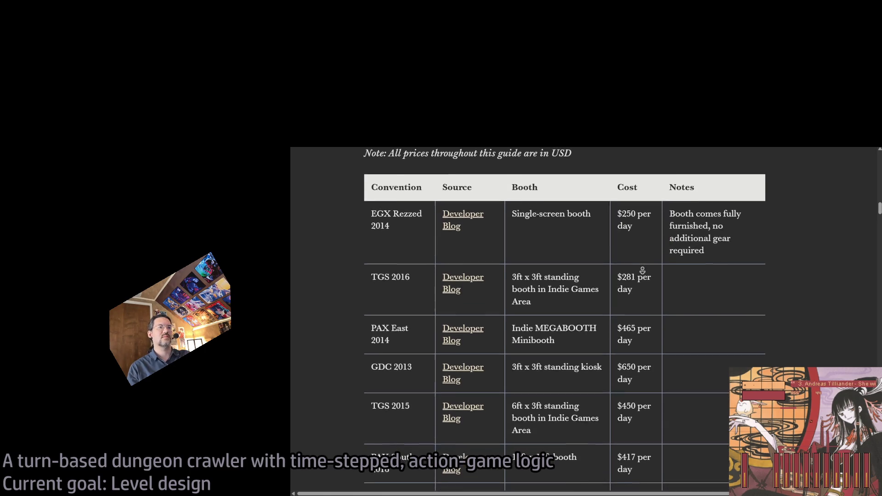
triple_click(650, 326)
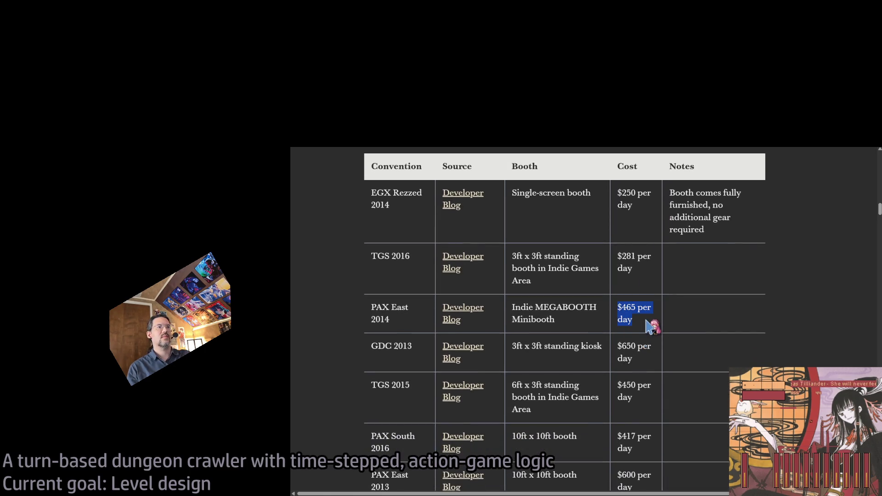
Step: Mark the GDC 2013 row and its $650 per day price
scroll(664, 317, down, 2)
middle_click(689, 288)
scroll(693, 319, down, 3)
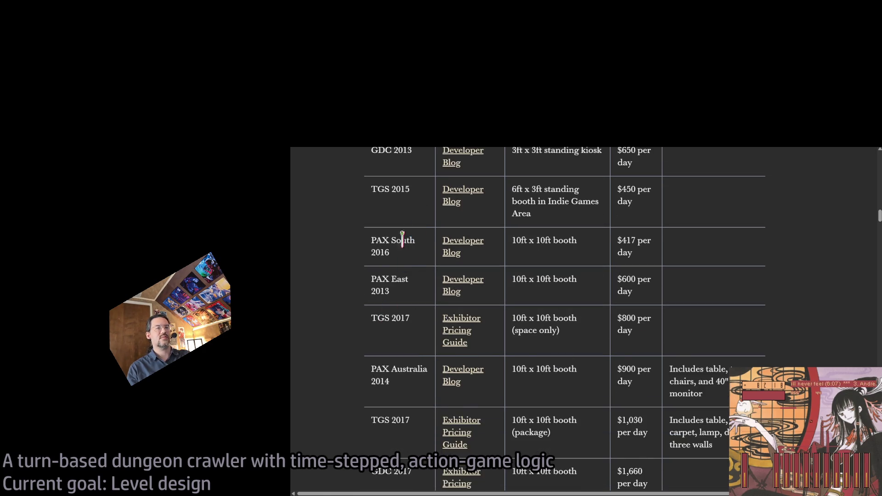
scroll(660, 271, up, 3)
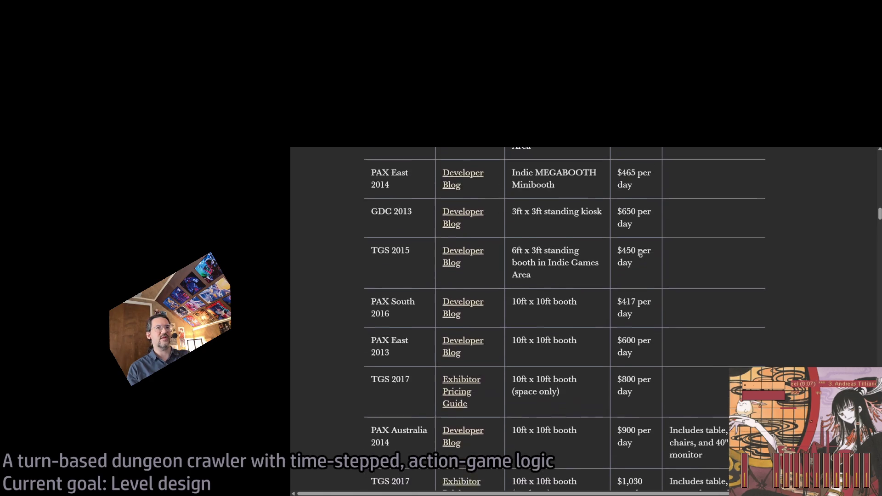
triple_click(637, 269)
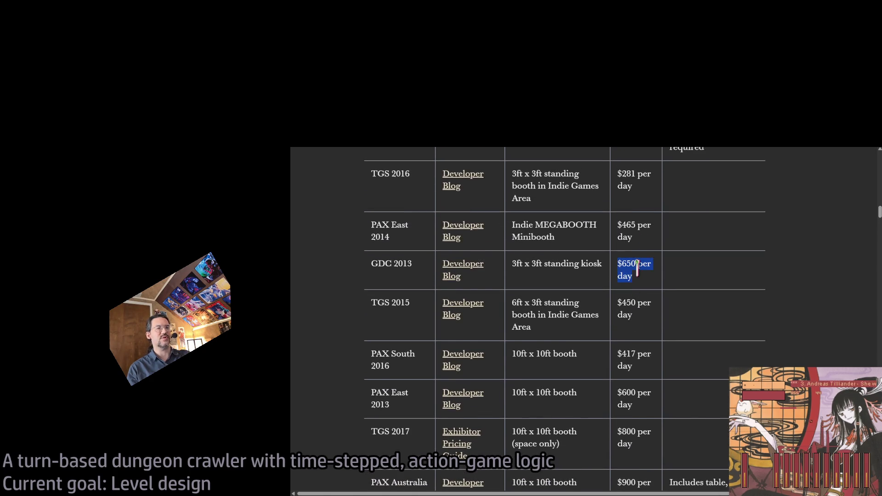
triple_click(391, 266)
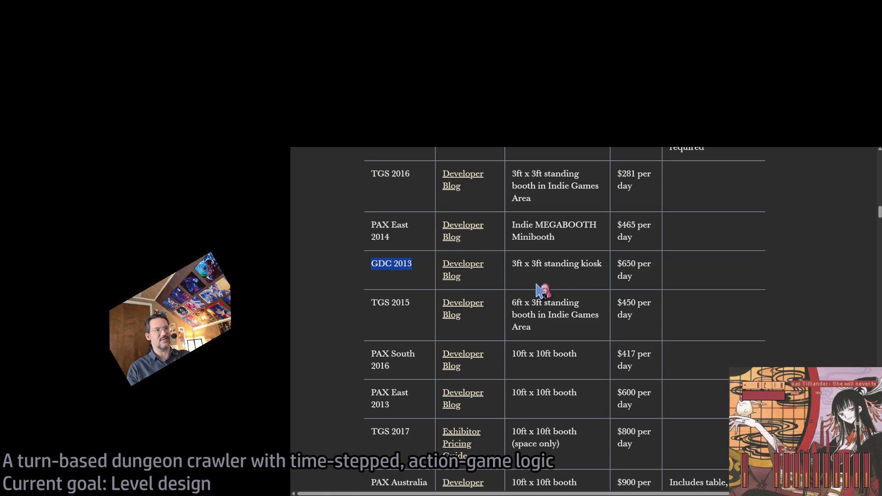
click(643, 276)
triple_click(642, 275)
click(643, 265)
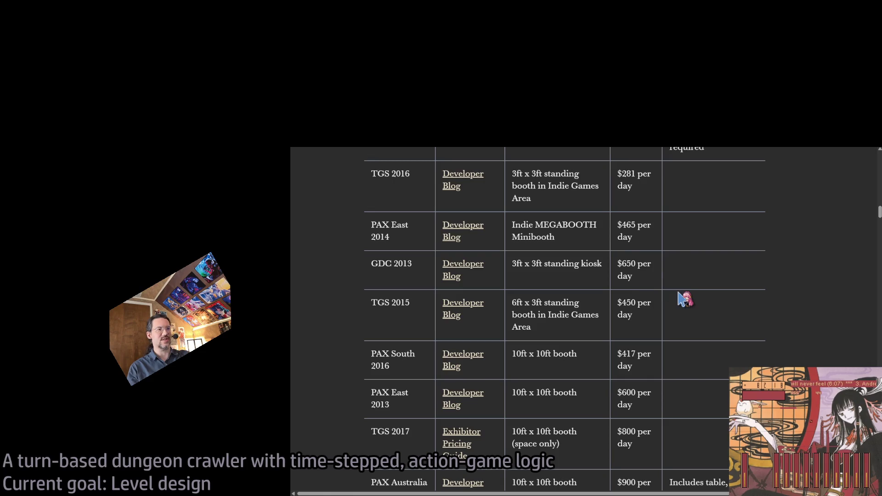
Step: Scroll to the larger booths and mark the GDC 2017 entry and its $1,660 price
scroll(804, 346, down, 2)
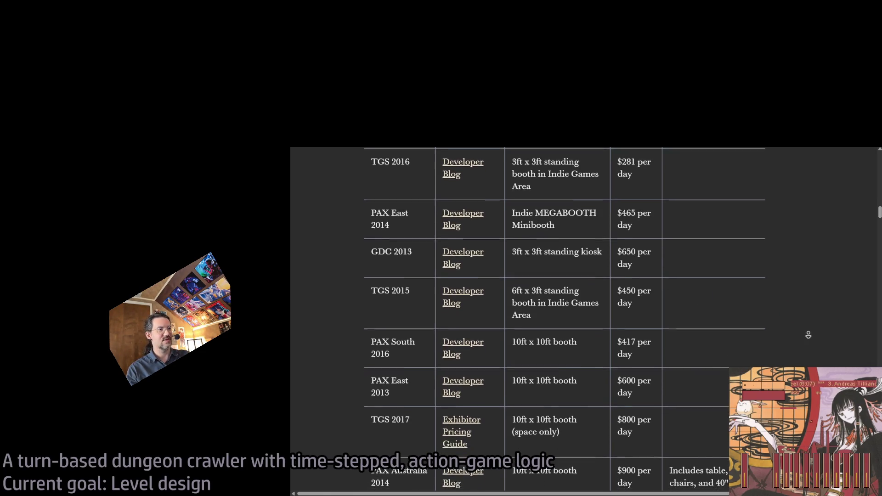
scroll(803, 346, down, 4)
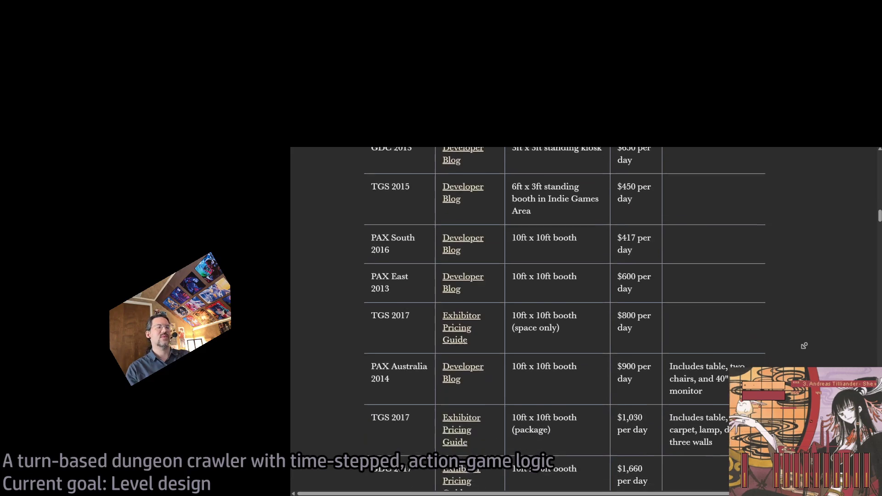
scroll(804, 333, down, 1)
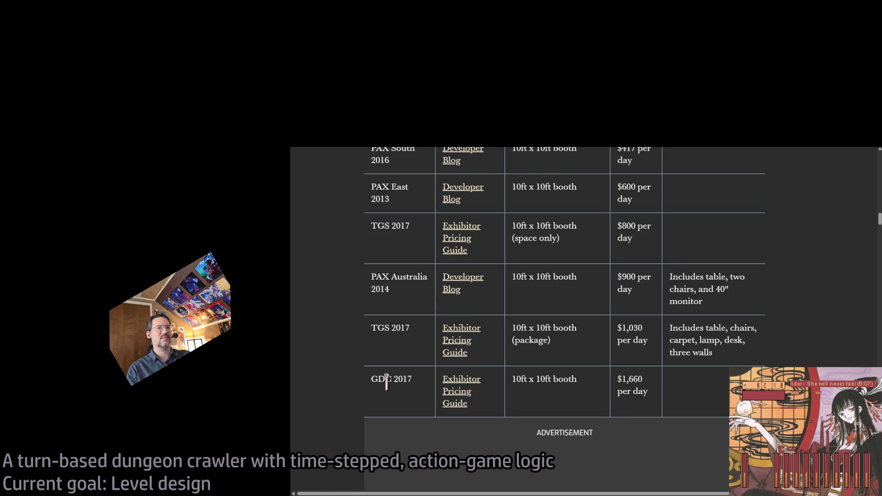
triple_click(390, 380)
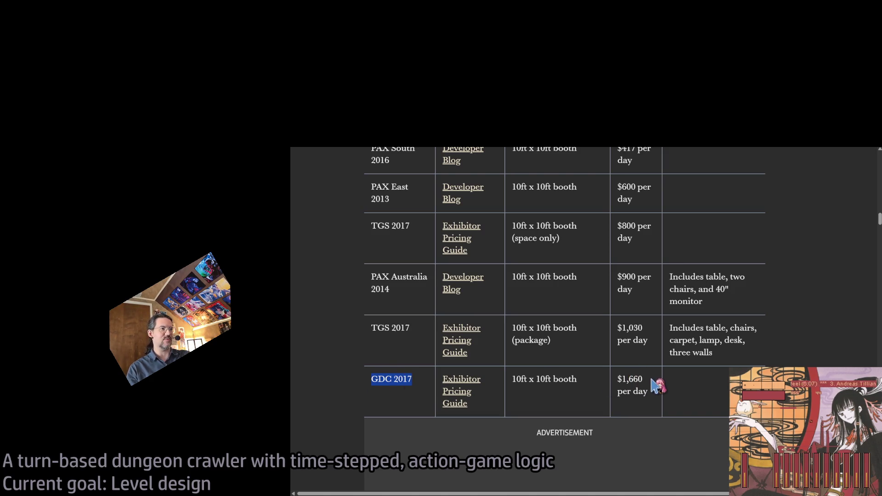
double_click(625, 379)
click(660, 380)
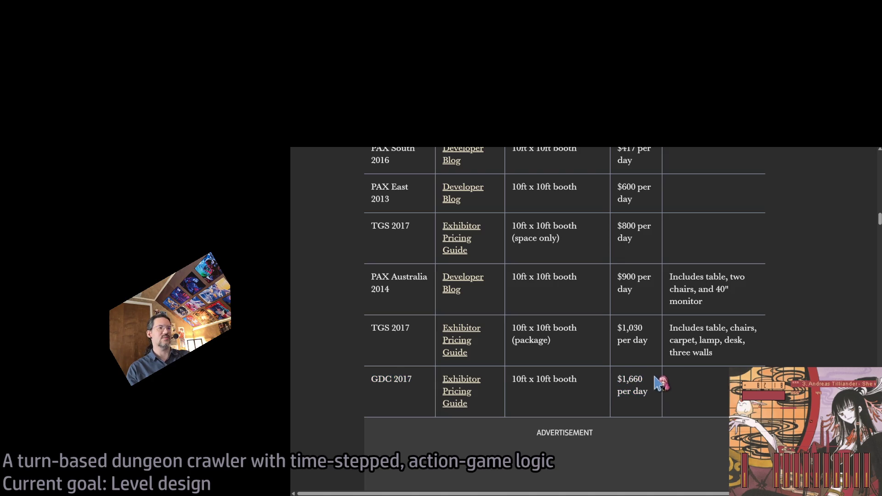
scroll(817, 311, down, 3)
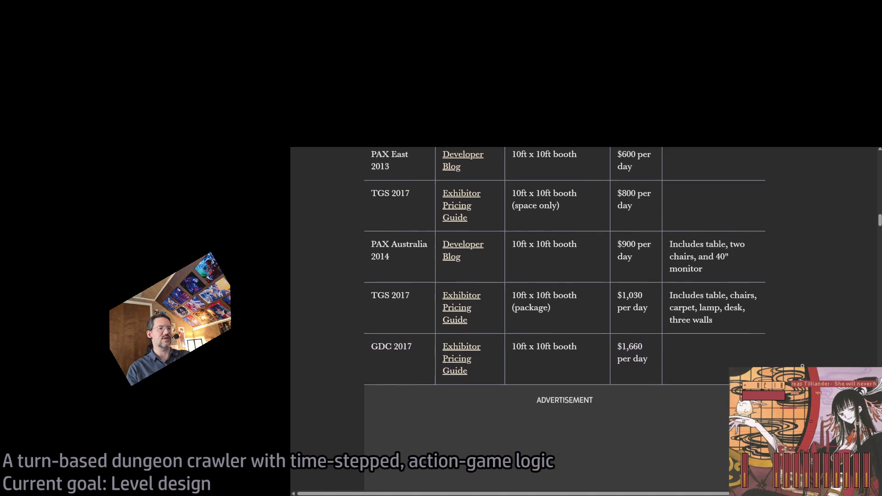
scroll(565, 317, down, 5)
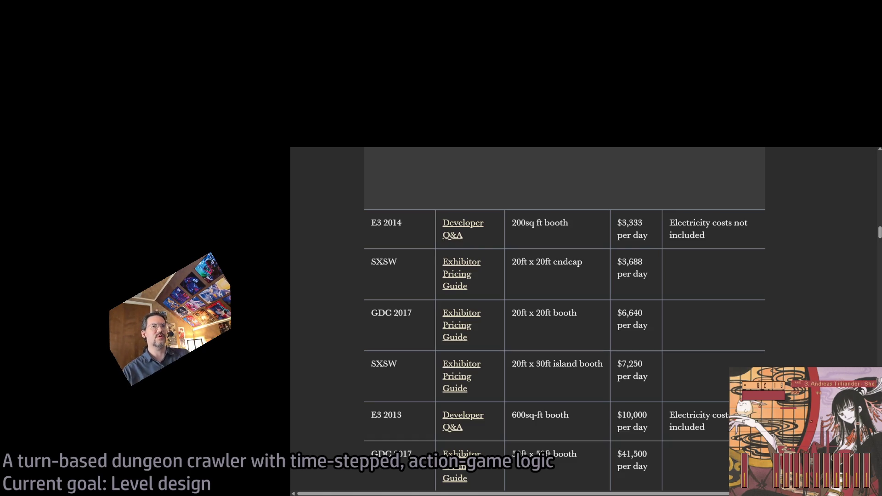
Step: Highlight the 50ft x 50ft booth cell in the cost table, then clear the highlight
scroll(729, 363, down, 2)
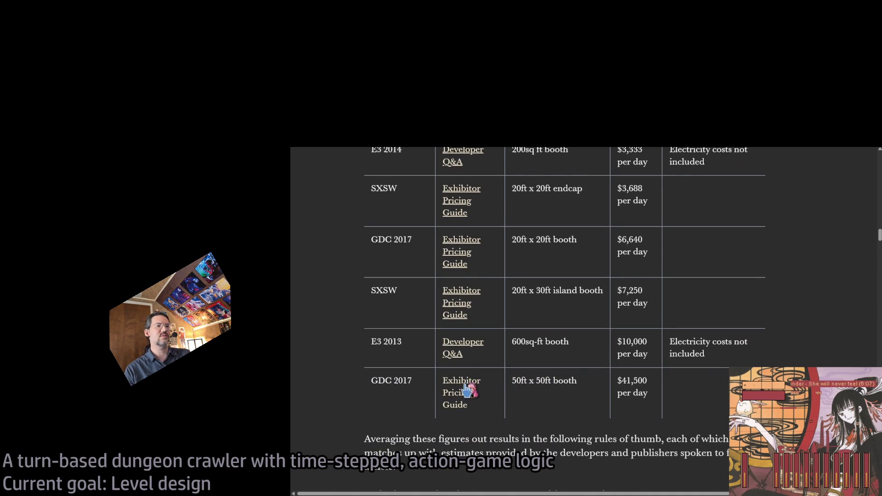
scroll(569, 381, up, 4)
scroll(573, 381, down, 4)
triple_click(557, 378)
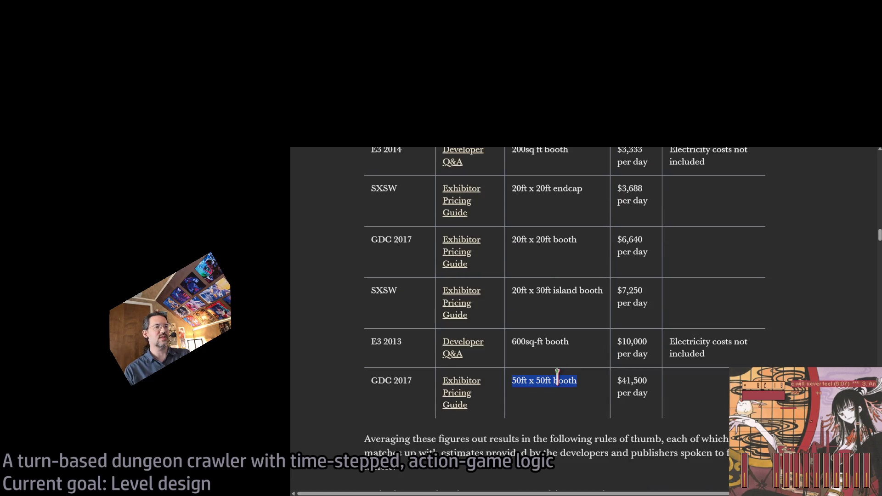
scroll(670, 386, down, 1)
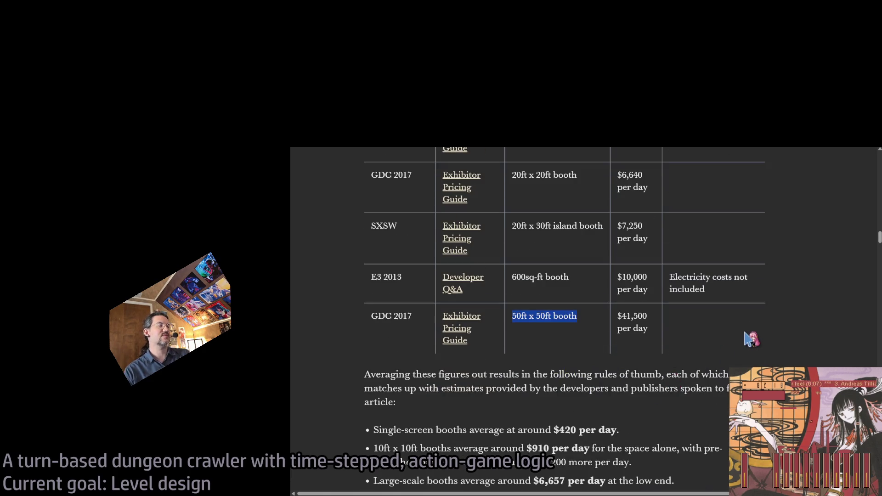
click(791, 303)
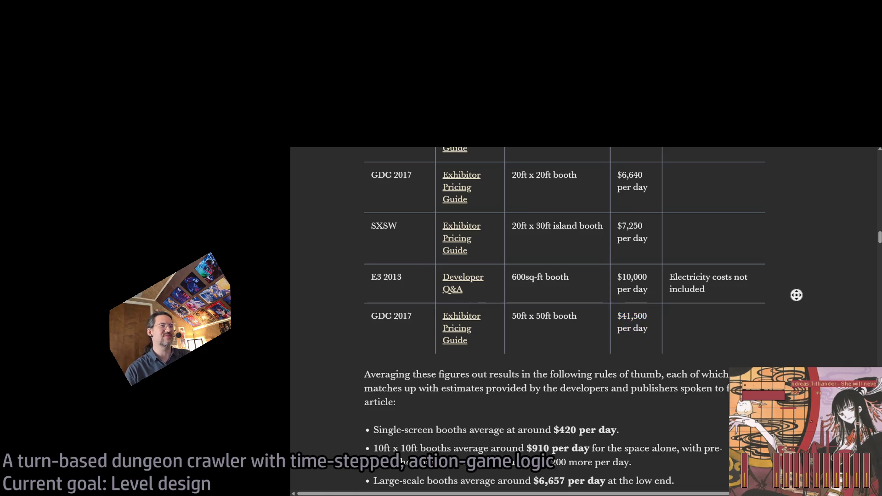
Step: Scroll down to the rules-of-thumb booth averages and The Gear heading
scroll(788, 339, down, 2)
scroll(788, 339, down, 4)
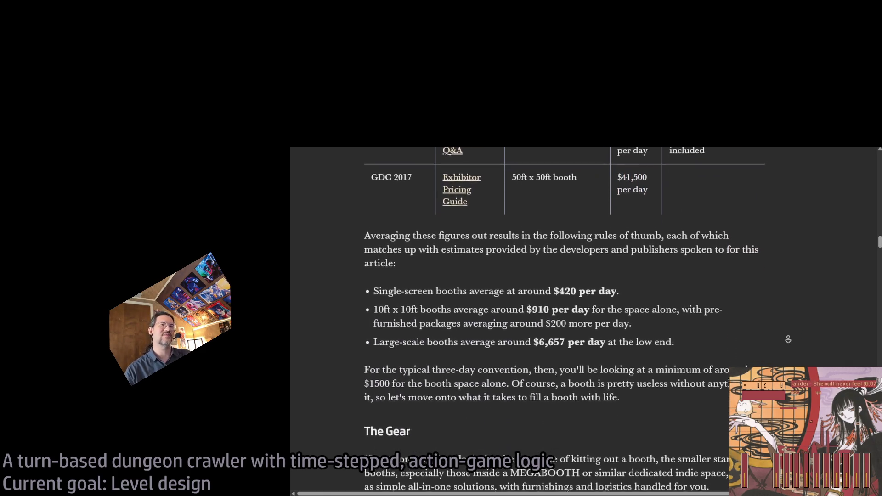
scroll(783, 264, down, 1)
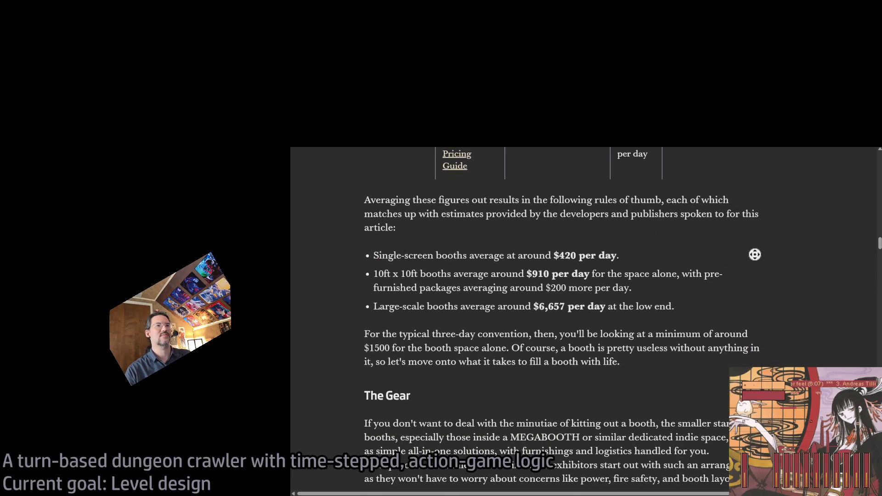
scroll(750, 261, down, 3)
scroll(789, 307, down, 5)
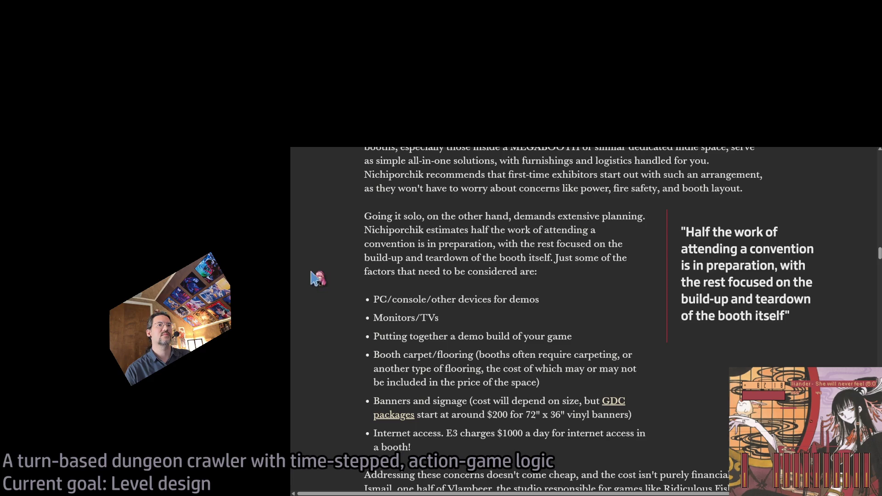
Step: Scroll down and briefly highlight the sentence about renting a chair
scroll(301, 322, down, 2)
scroll(300, 322, down, 5)
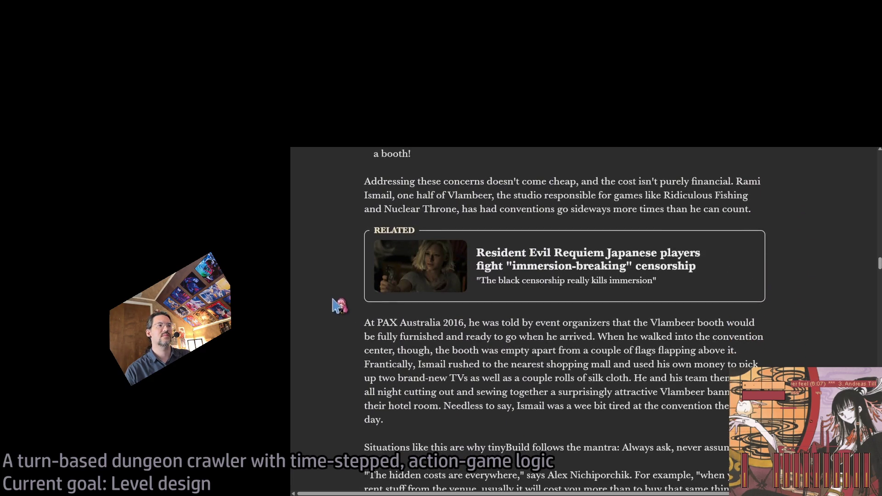
scroll(335, 324, down, 1)
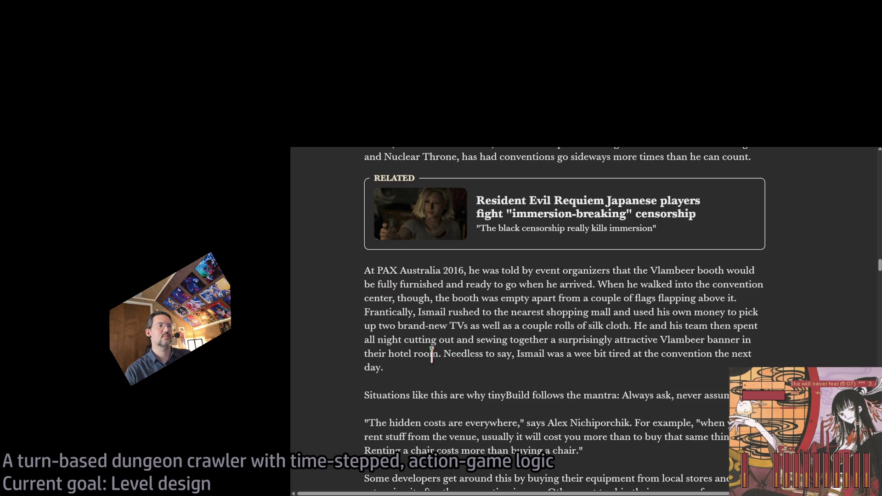
scroll(318, 278, down, 1)
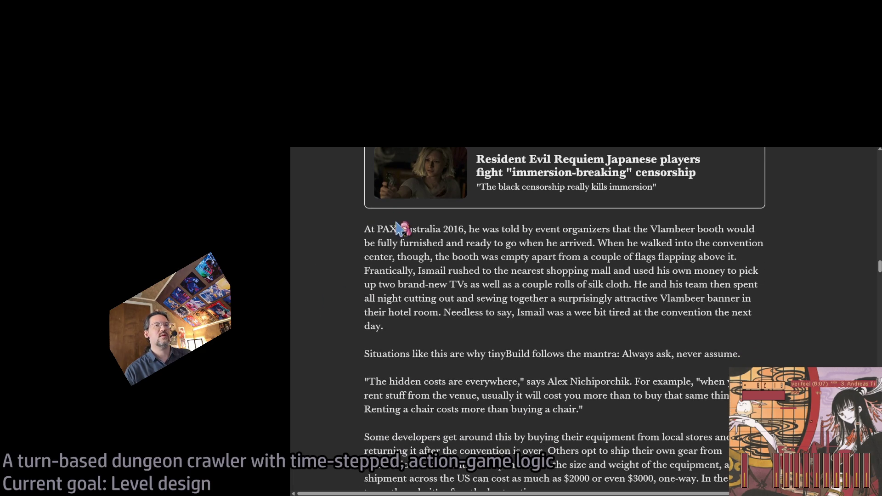
scroll(335, 294, down, 5)
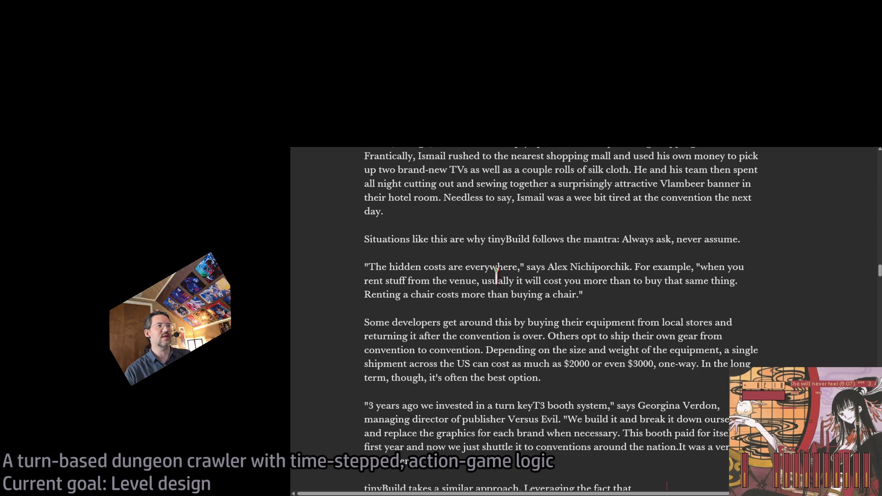
mouse_move(365, 296)
mouse_down()
mouse_move(572, 296)
mouse_move(629, 308)
mouse_up()
click(368, 294)
Step: Scroll further and briefly highlight the sentence about shipping gear between conventions
scroll(360, 292, down, 3)
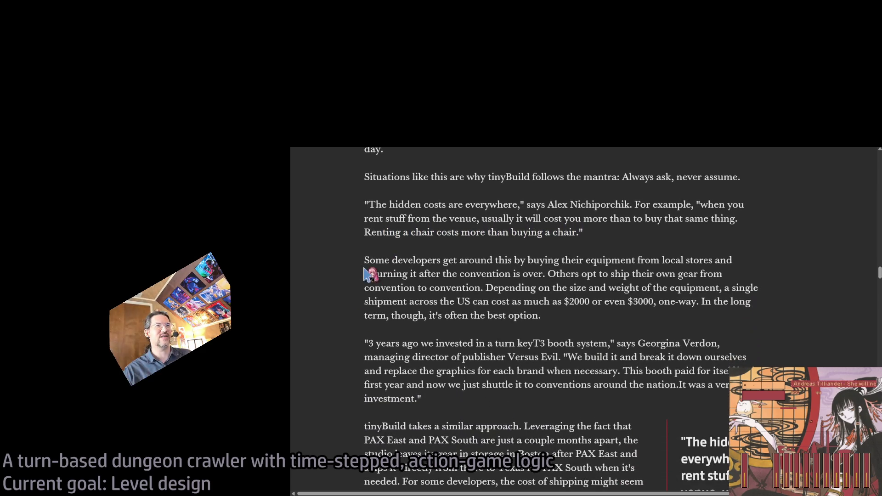
scroll(332, 284, down, 1)
scroll(332, 284, down, 2)
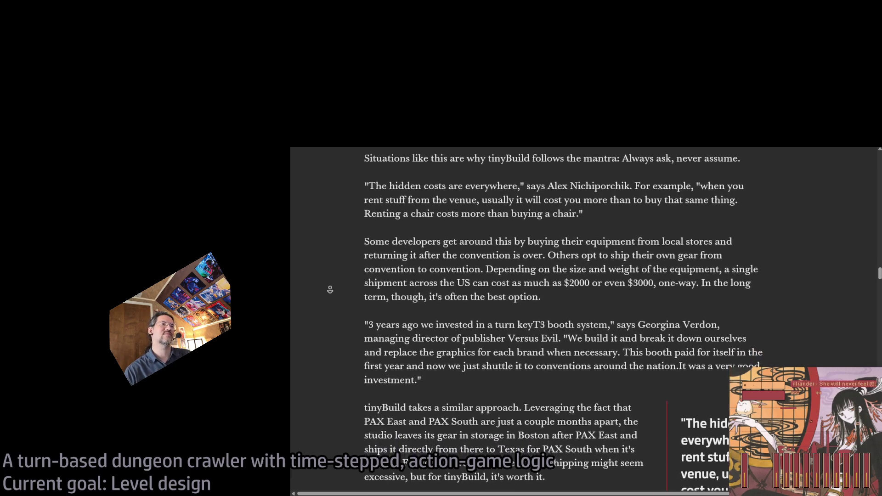
scroll(330, 289, down, 1)
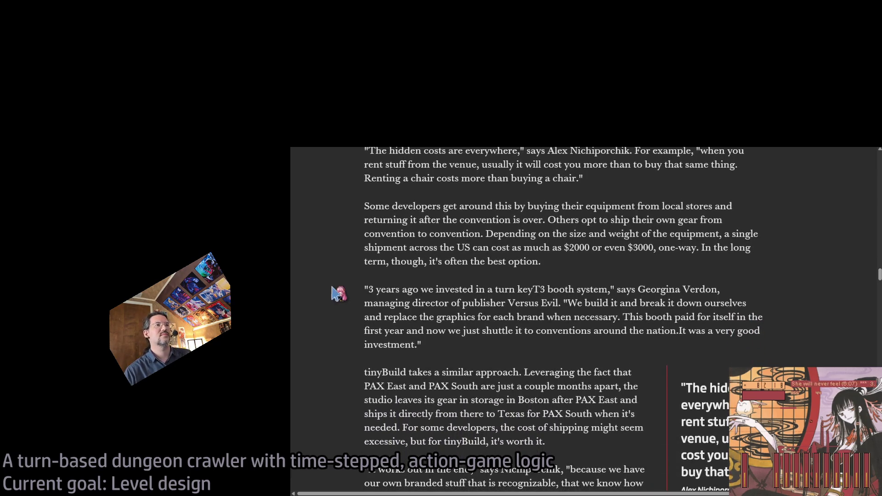
mouse_move(549, 221)
mouse_down()
mouse_move(689, 221)
mouse_move(415, 234)
mouse_move(462, 235)
mouse_up()
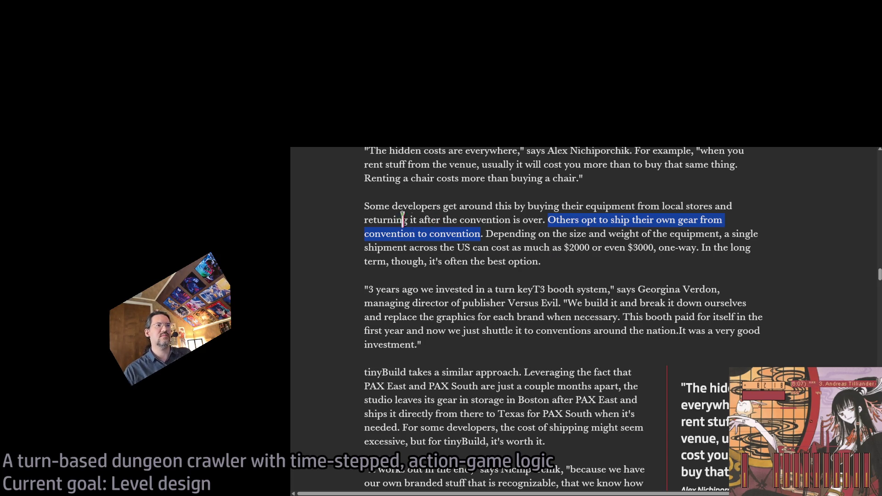
click(344, 236)
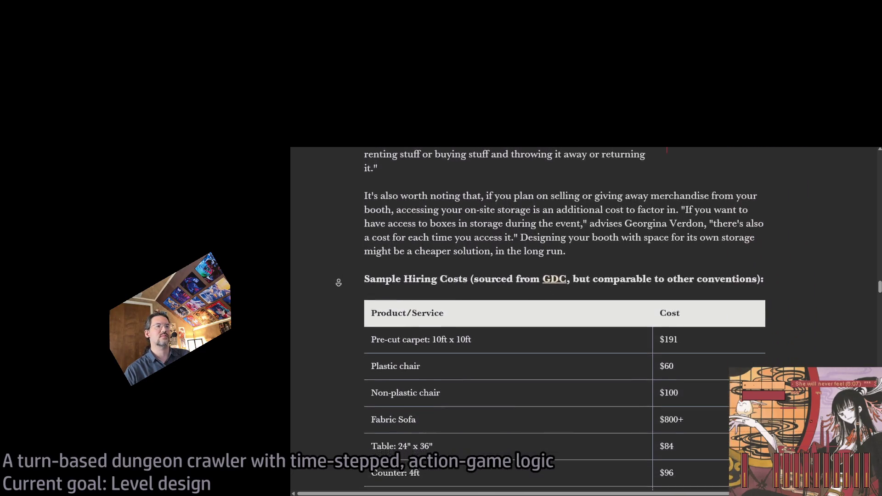
Step: Autoscroll down to the Sample Hiring Costs table
middle_click(342, 282)
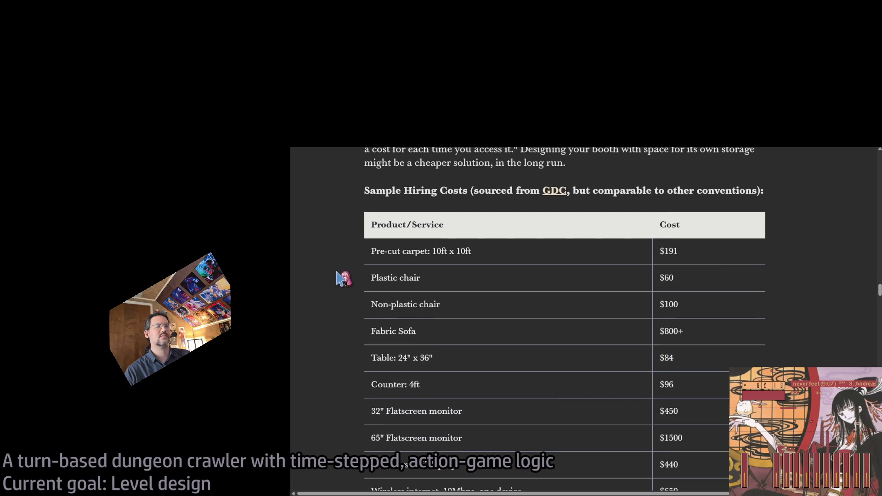
middle_click(335, 276)
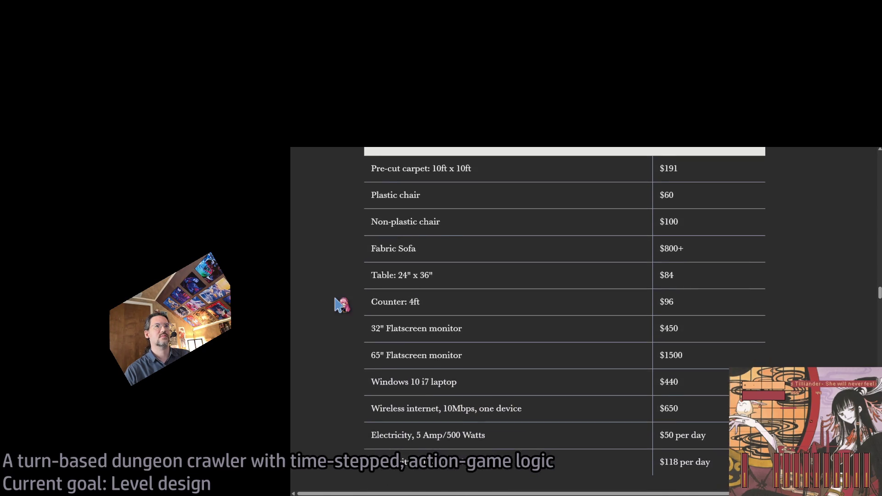
scroll(342, 304, up, 3)
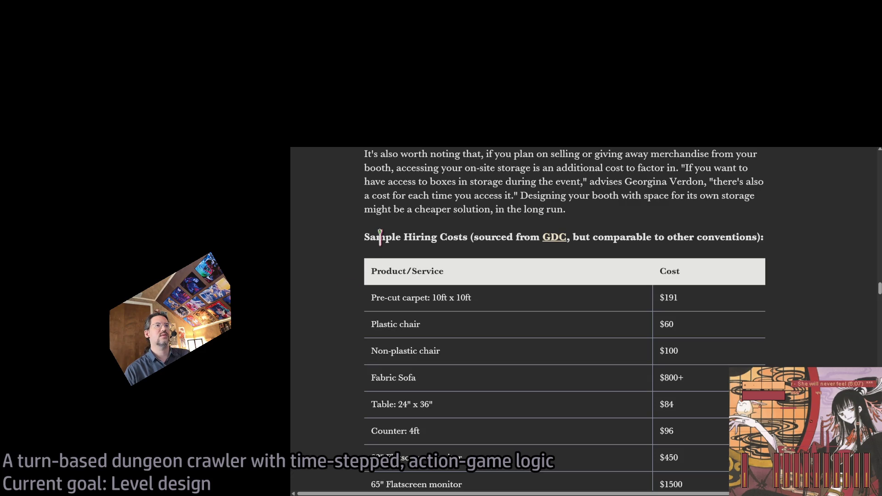
middle_click(798, 281)
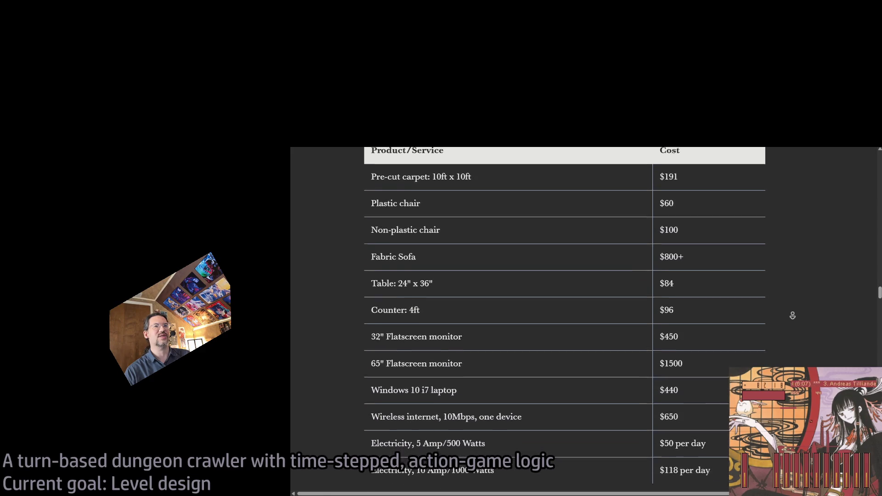
click(760, 311)
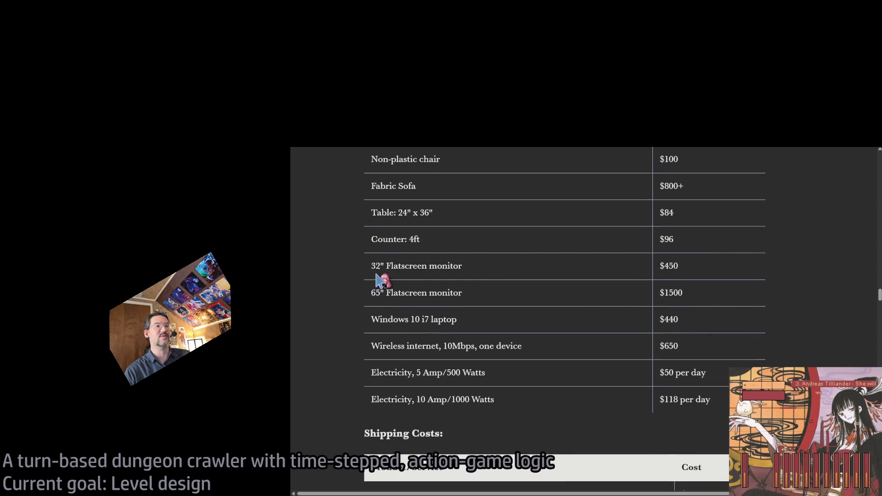
Step: Autoscroll past the shipping costs and Building the Booth section to the Clustertruck photo
middle_click(335, 303)
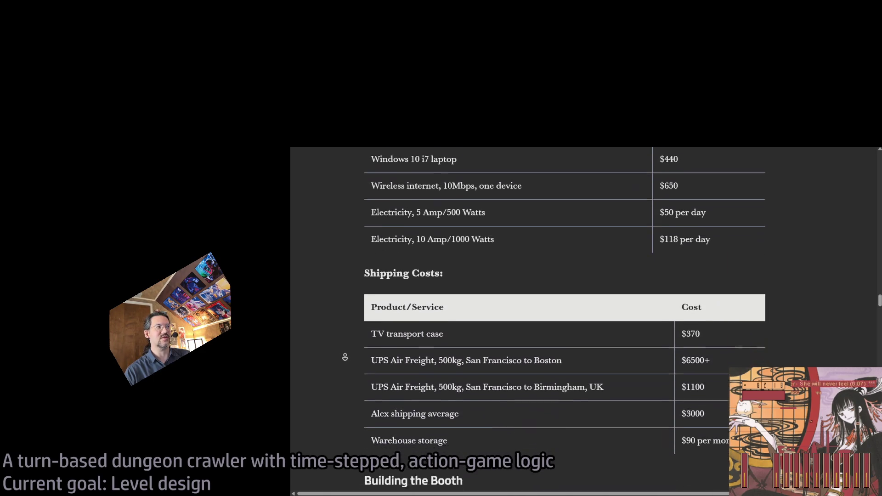
click(346, 335)
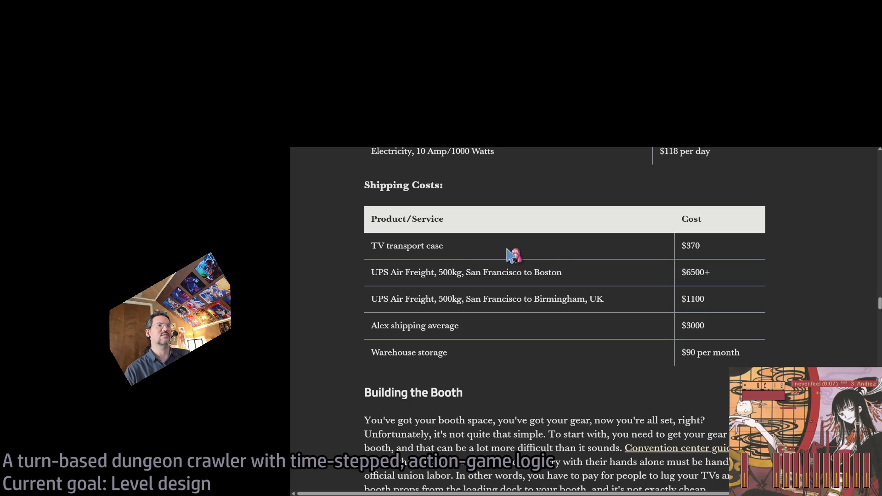
middle_click(322, 268)
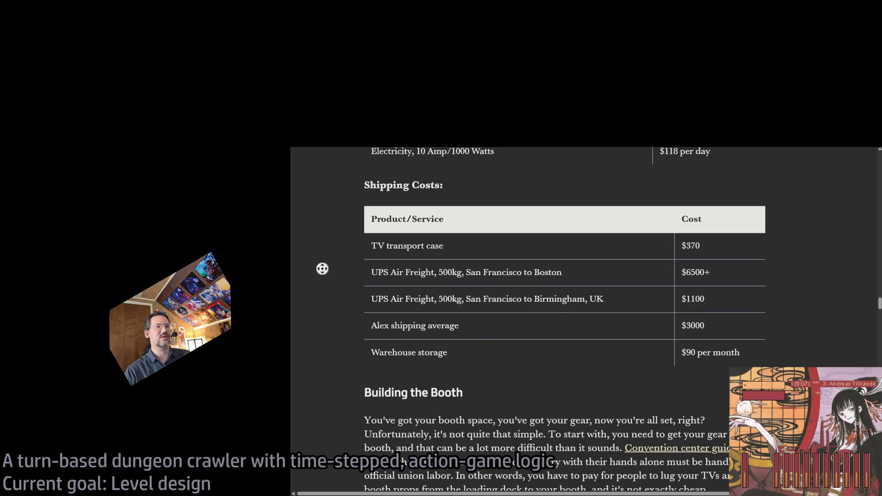
click(322, 322)
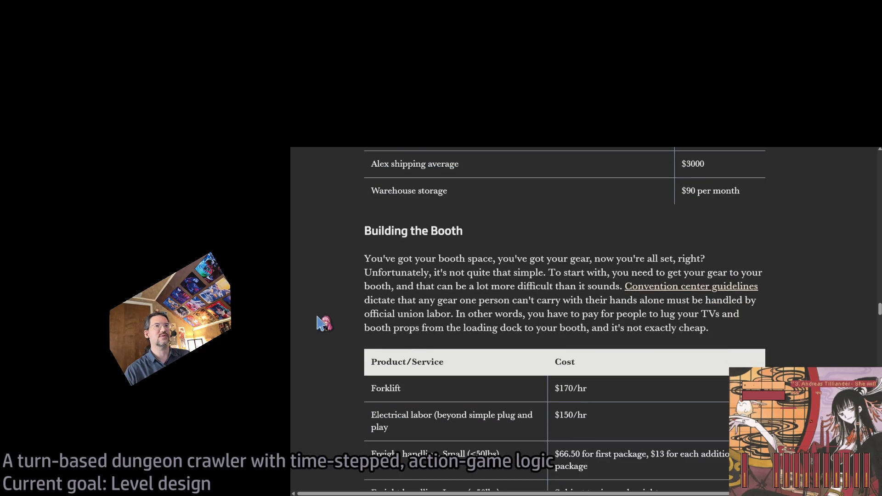
middle_click(344, 279)
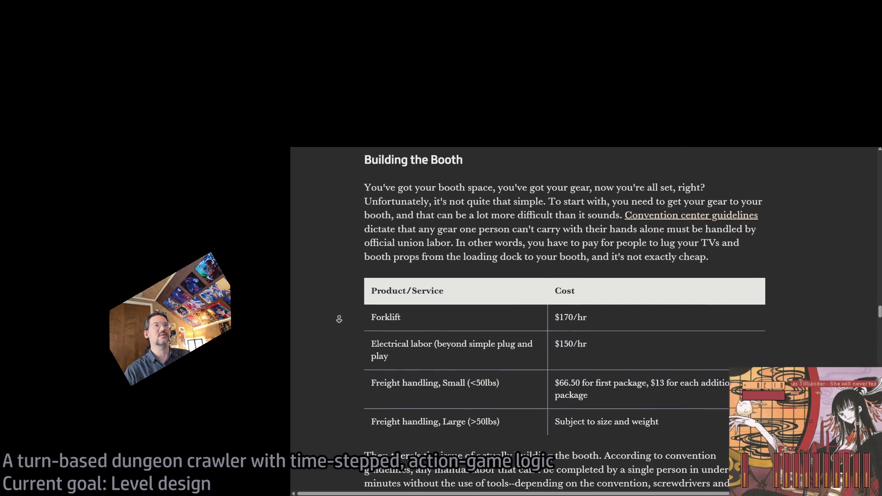
click(354, 371)
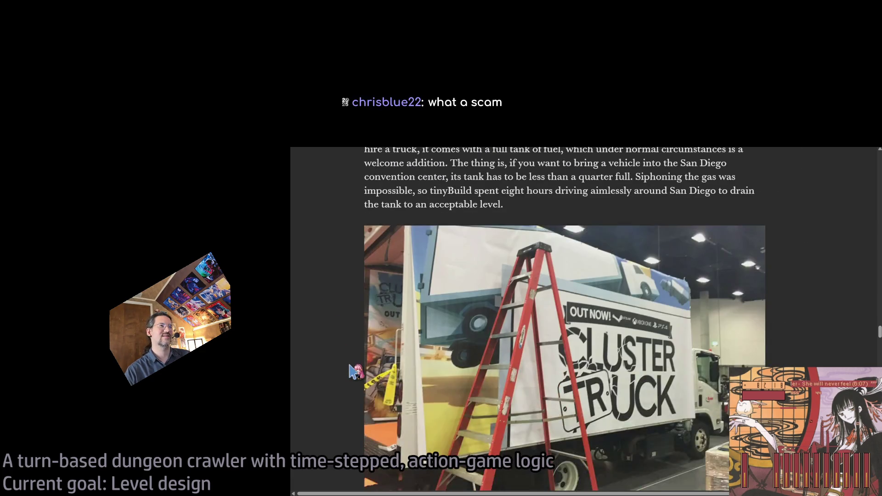
Step: Go back to the r/gamedev Reddit post and then the Google results page
scroll(349, 365, down, 6)
scroll(343, 360, up, 5)
key(alt+Left)
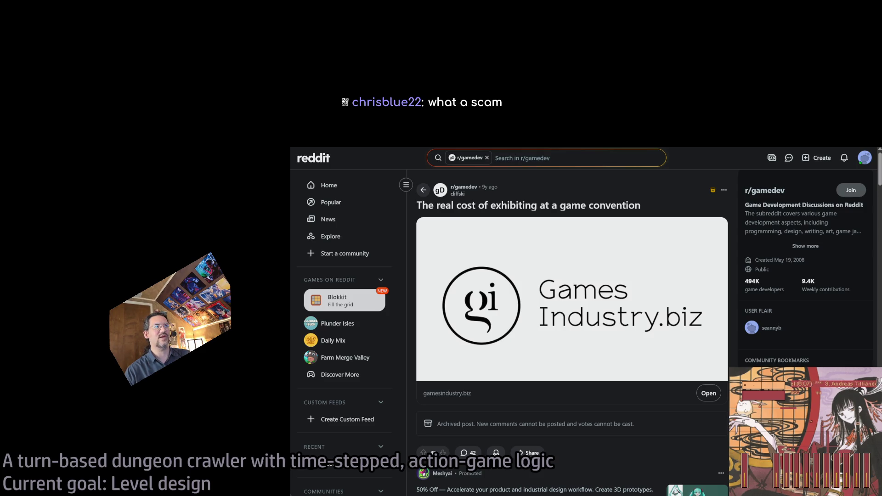
key(alt+Left)
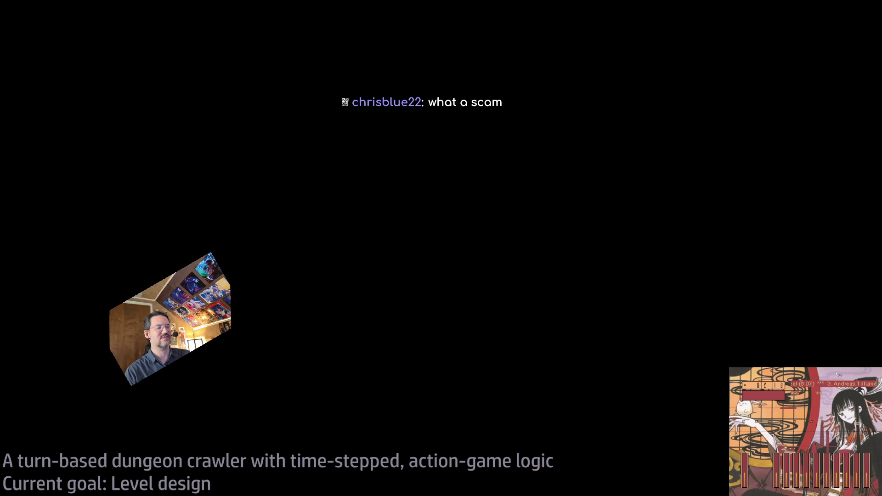
Step: Briefly bring back the browser, then switch to the GDC convention footage video
key(alt+Tab)
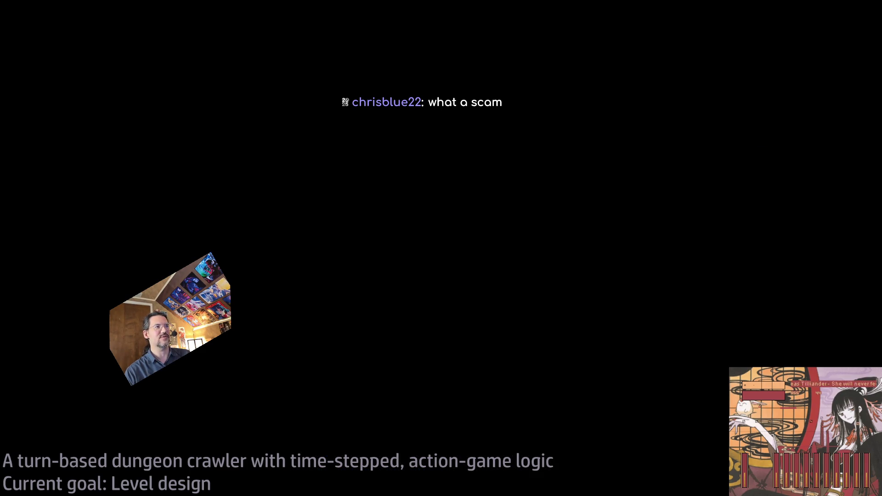
key(alt+Tab)
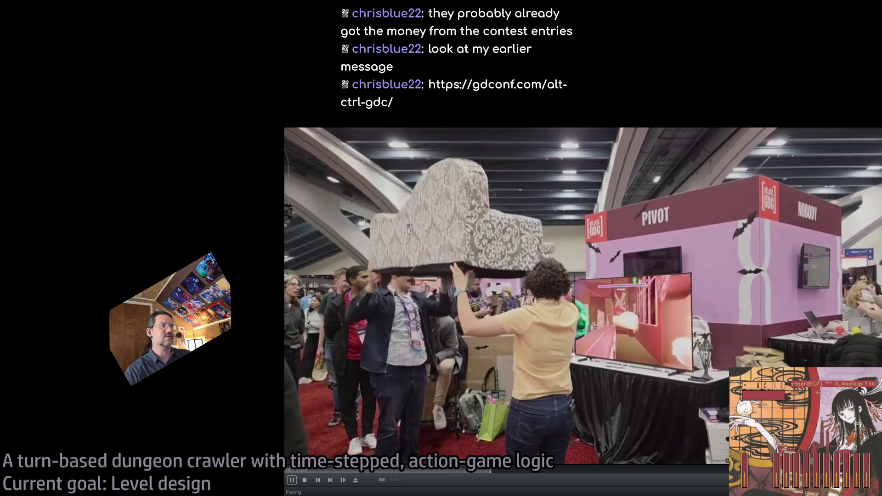
Step: Switch to the alt.ctrl.GDC page and scroll down through its content
key(alt+Tab)
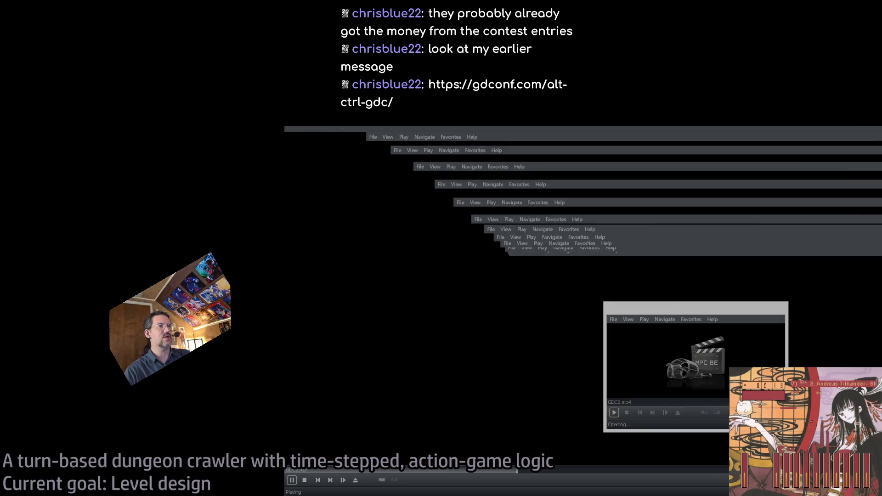
scroll(668, 331, down, 3)
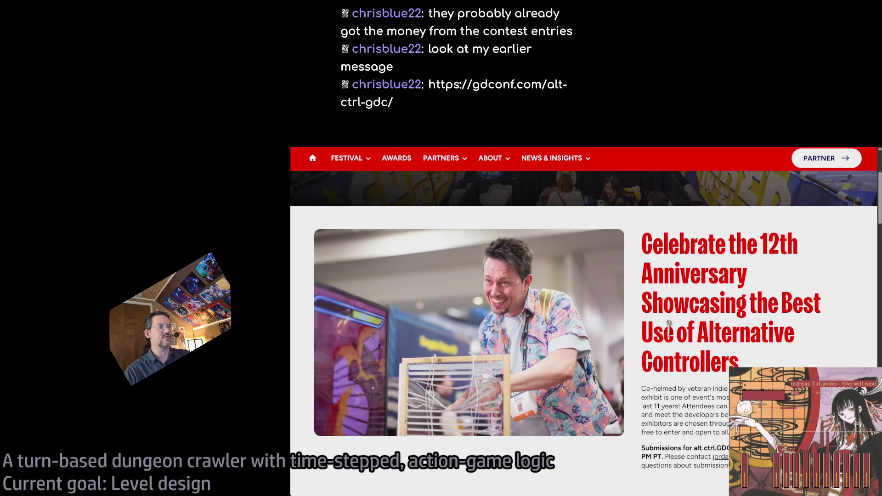
scroll(813, 322, down, 2)
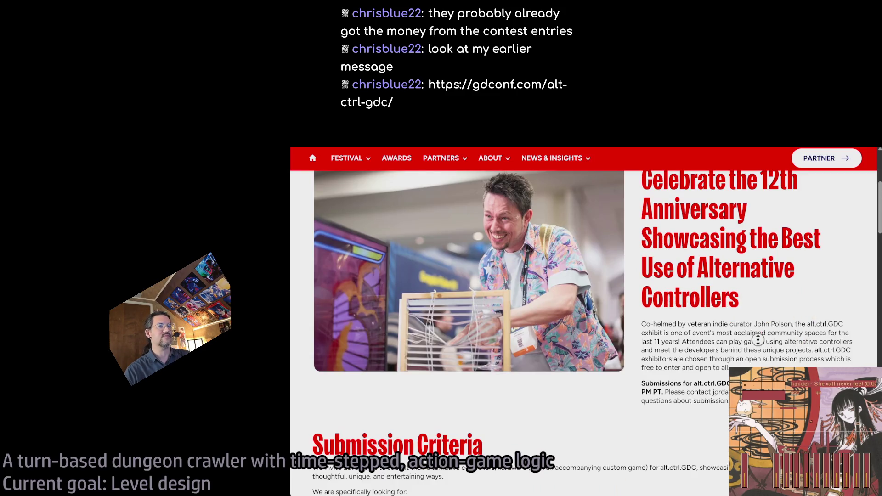
scroll(758, 340, down, 5)
scroll(754, 308, down, 8)
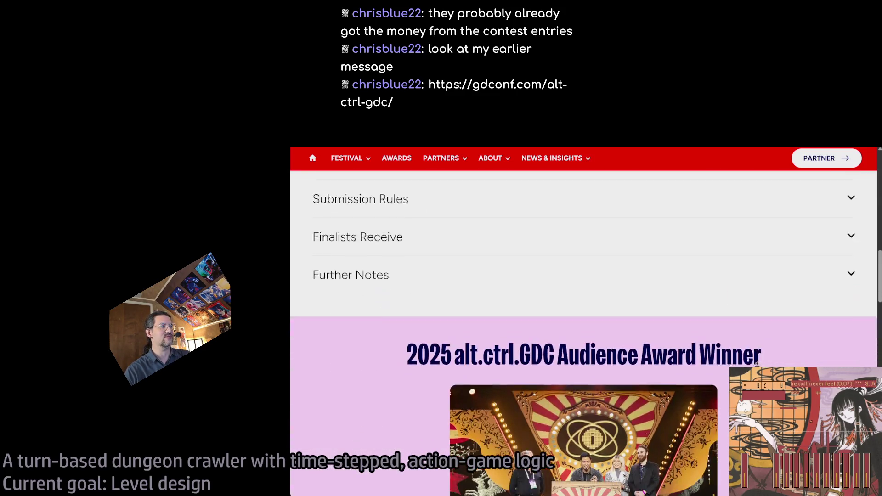
scroll(583, 305, down, 15)
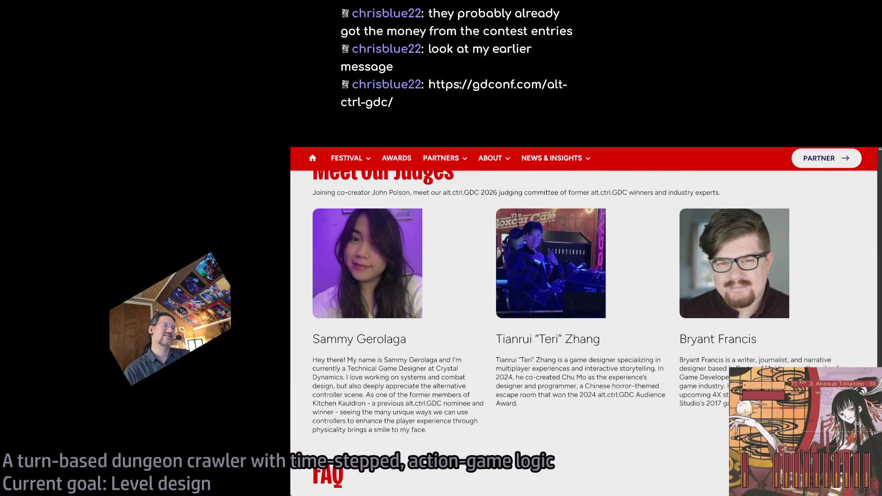
scroll(583, 321, down, 5)
scroll(583, 322, up, 20)
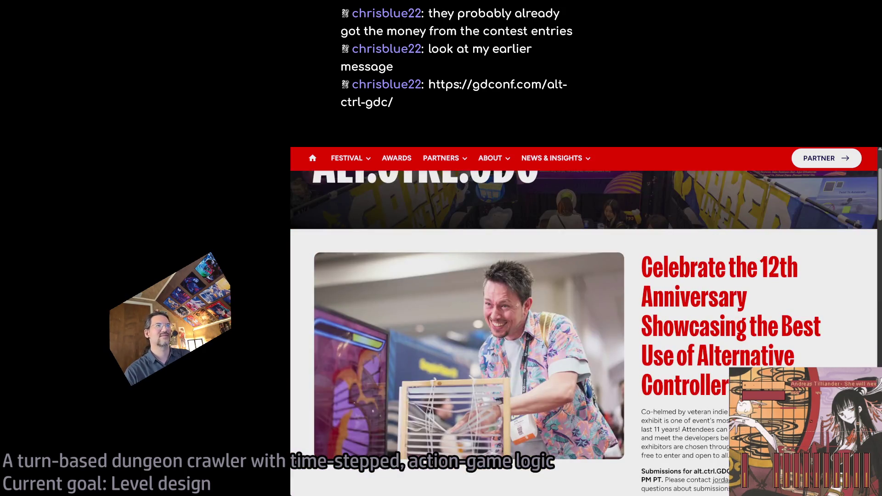
scroll(811, 313, down, 2)
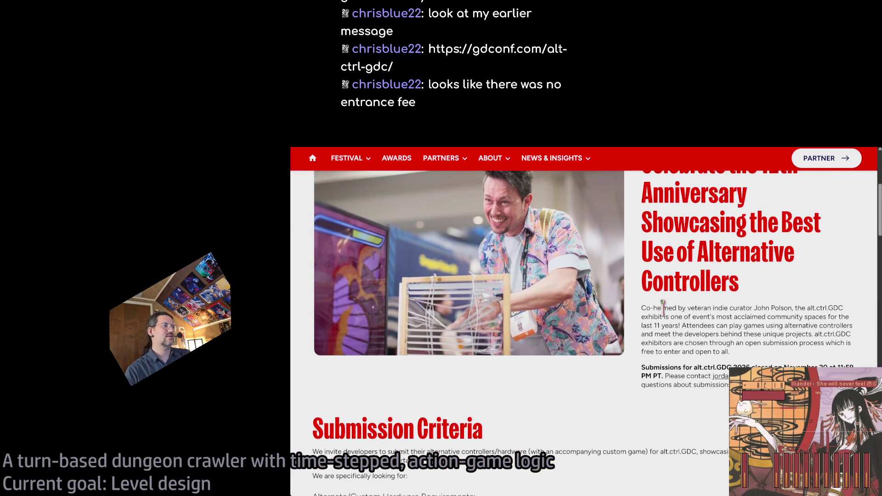
Step: Select the opening paragraph's phrase describing the exhibit's curator
mouse_move(662, 308)
mouse_down()
mouse_move(716, 317)
mouse_move(826, 310)
mouse_up()
click(825, 311)
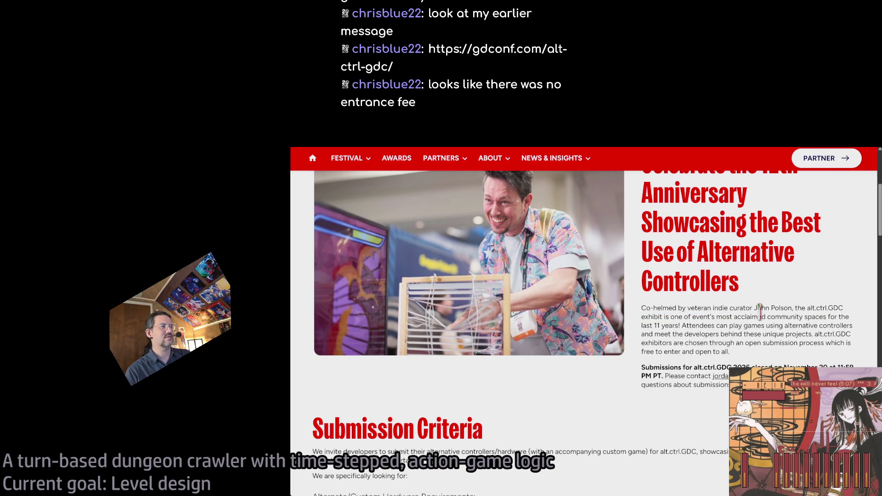
drag(687, 308, 789, 307)
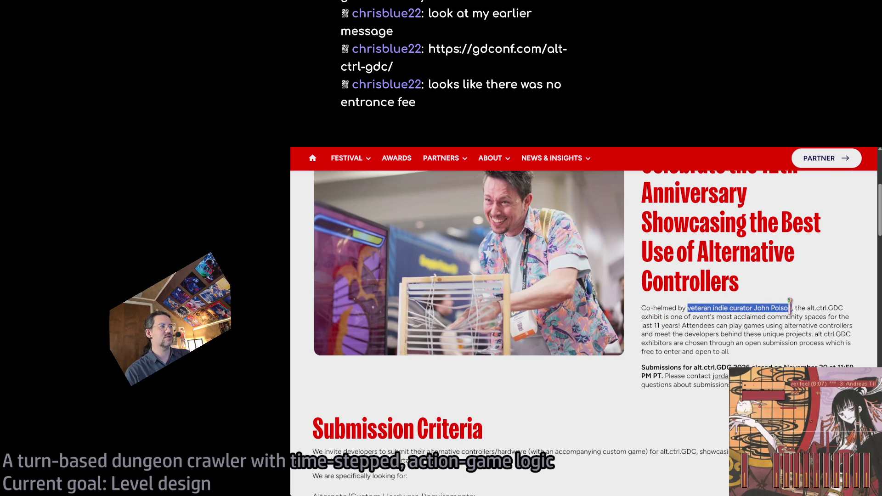
double_click(801, 307)
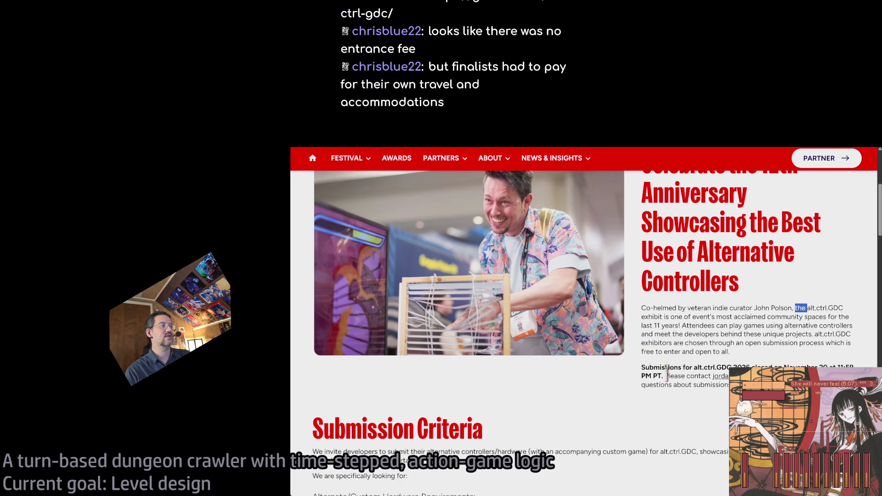
Step: Scroll through the Submission Criteria and judges, then close the festival page
scroll(604, 391, down, 3)
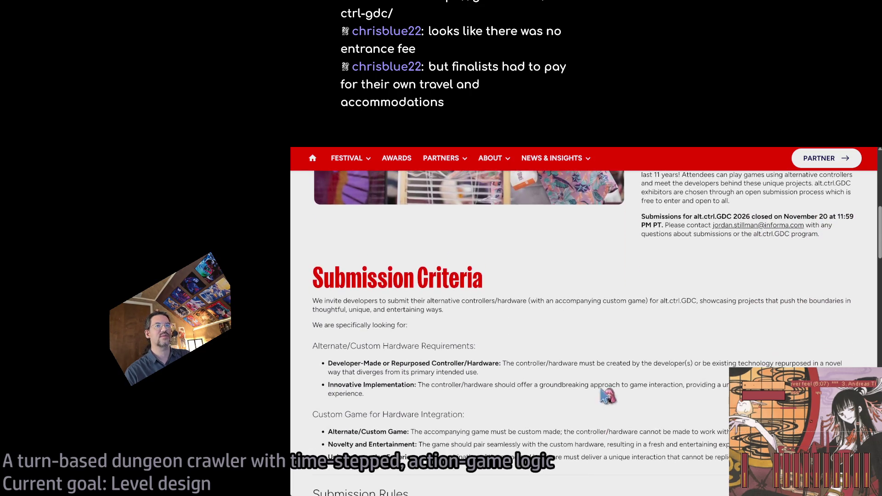
scroll(554, 321, down, 2)
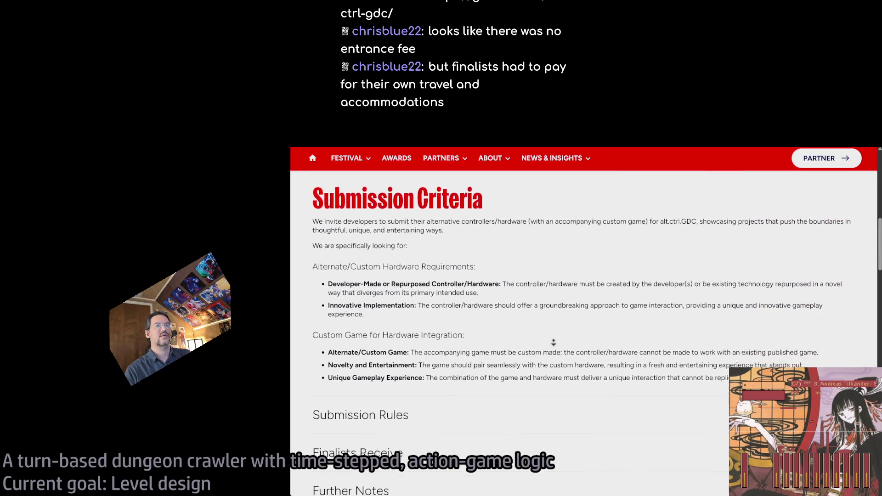
scroll(553, 342, down, 3)
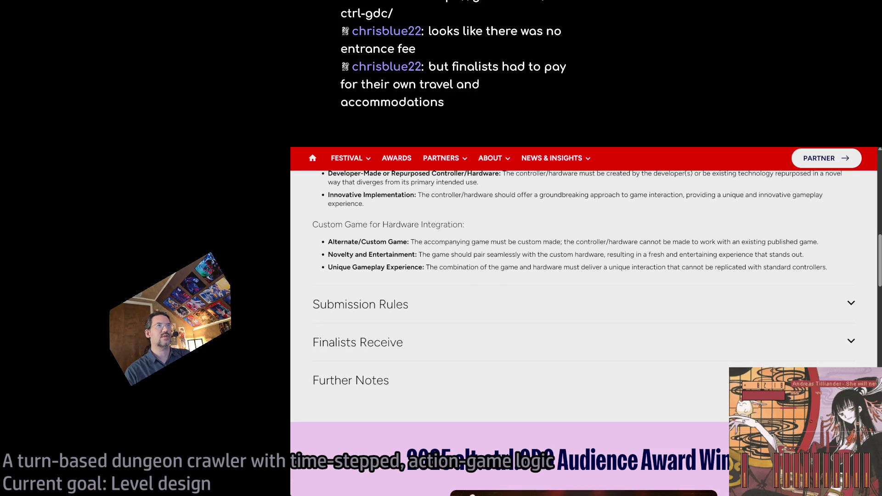
key(ctrl+w)
key(ctrl+w)
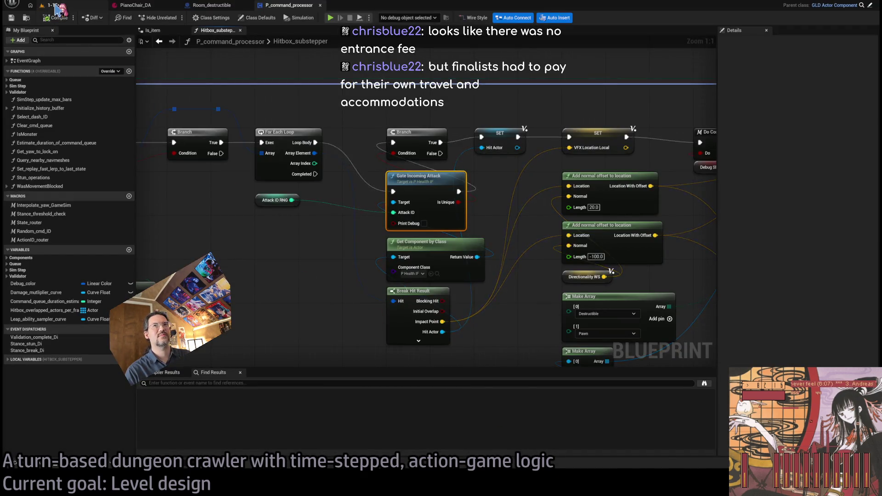
Step: Save level 1-17 and jump from the error to the Gate Incoming Attack node
click(46, 5)
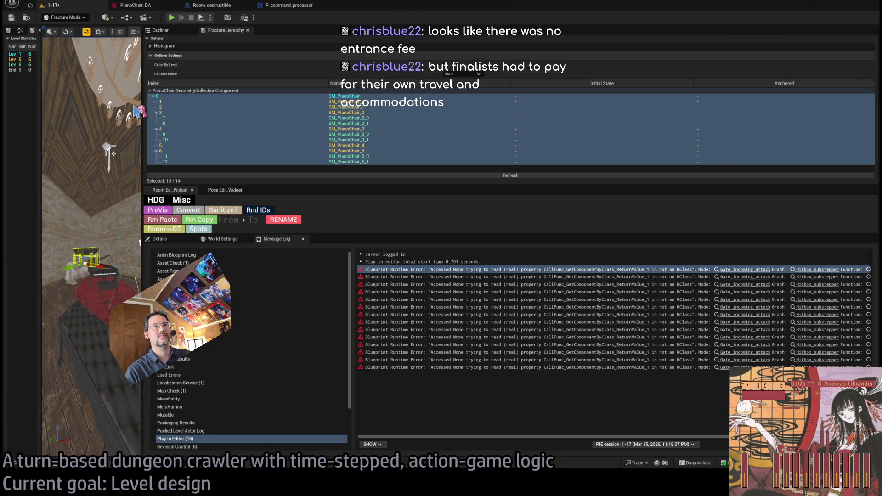
key(ctrl+s)
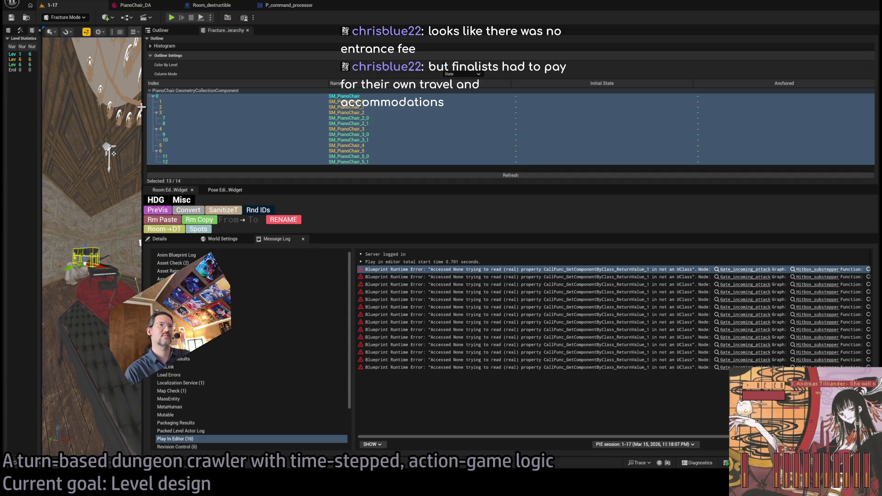
click(744, 270)
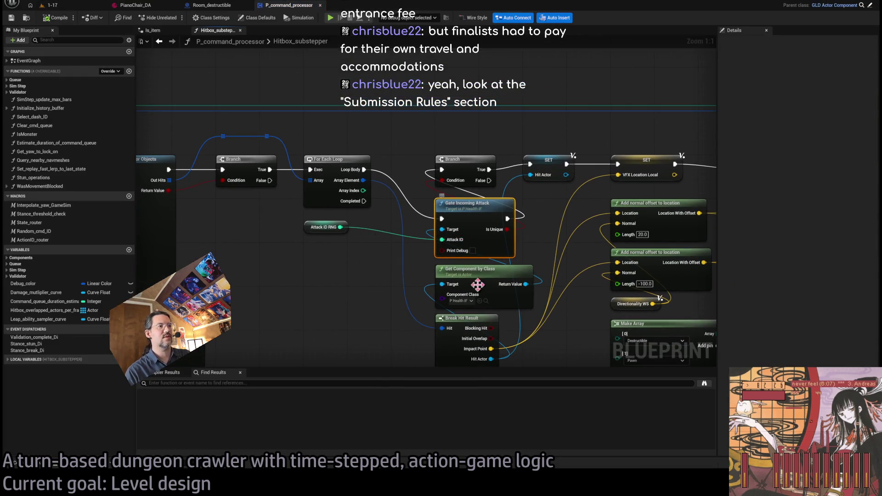
drag(476, 285, 415, 233)
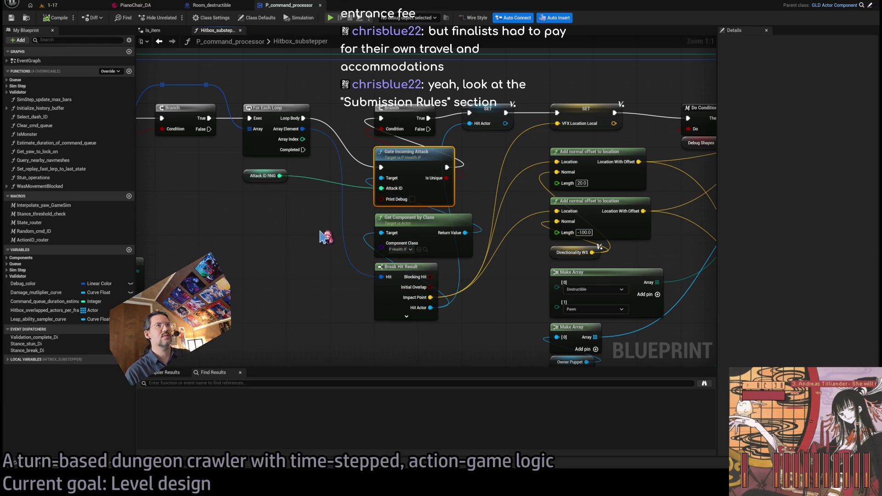
drag(327, 238, 364, 254)
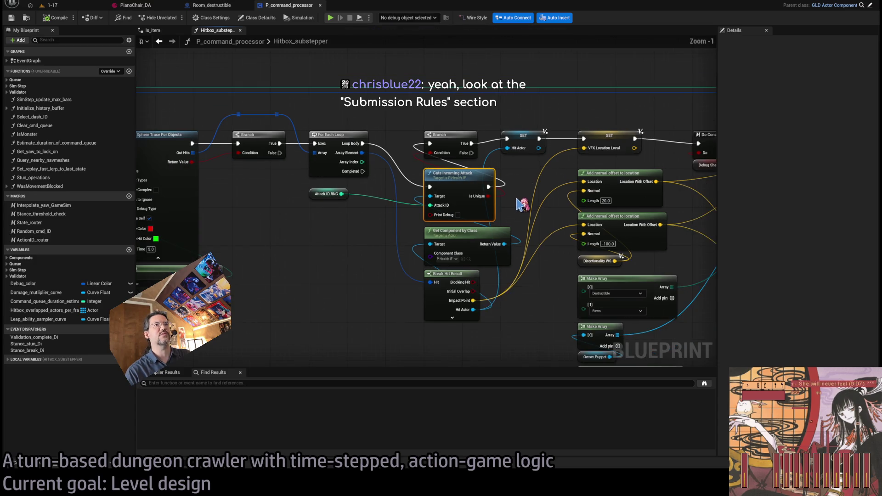
Step: Glance at the Room_destructible blueprint, then return to the Hitbox_substepper graph
click(215, 7)
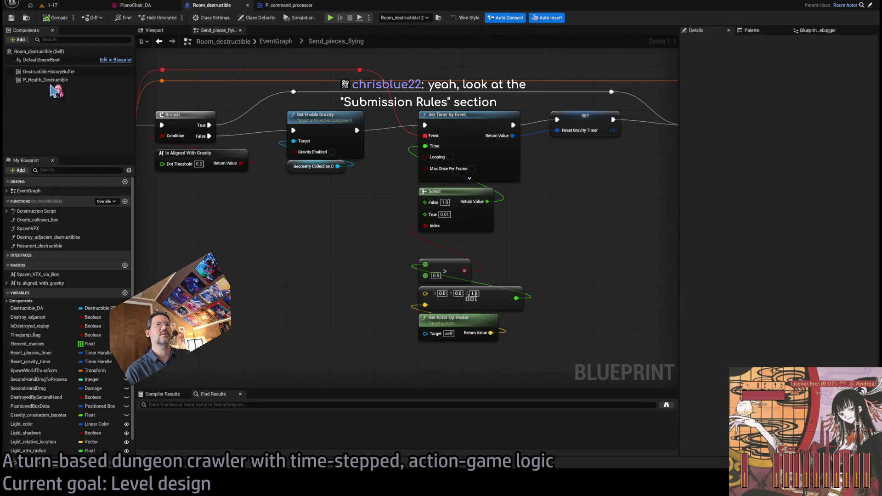
click(287, 5)
scroll(425, 170, down, 7)
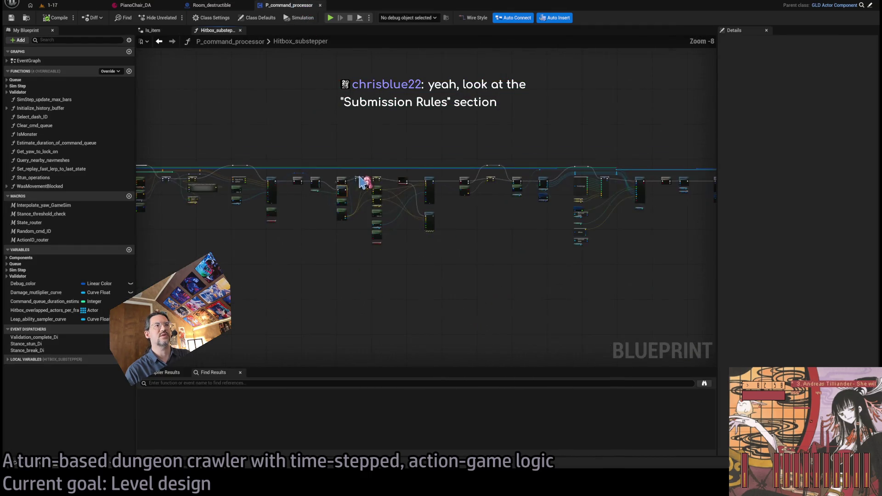
drag(668, 119, 236, 258)
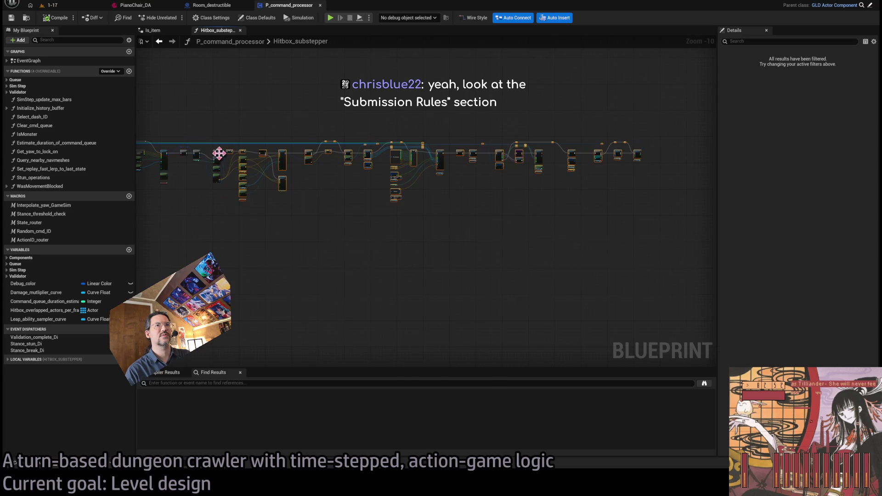
scroll(220, 150, up, 11)
click(333, 88)
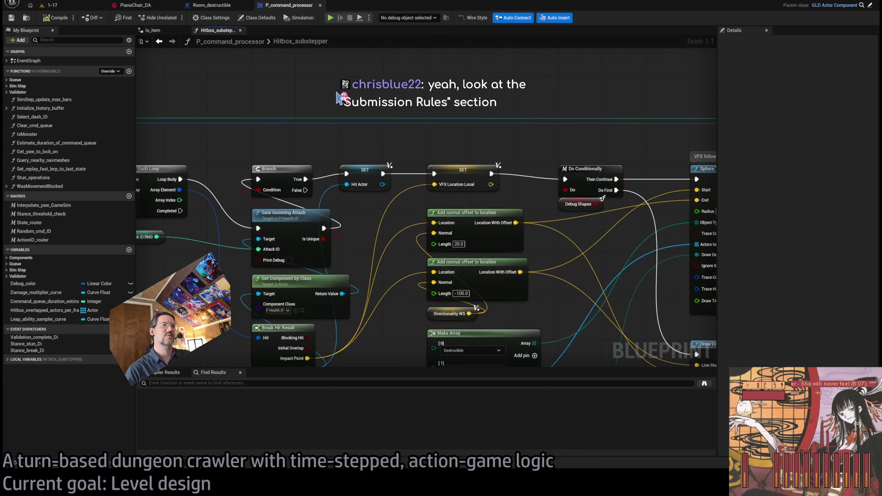
Step: Box-select Get Component by Class and Break Hit Result and move them slightly down
drag(397, 99, 454, 73)
scroll(417, 144, down, 2)
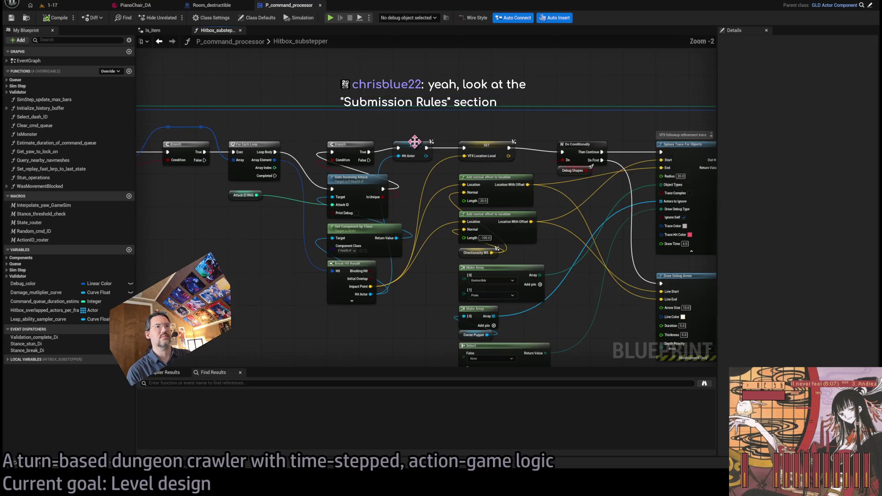
drag(378, 317, 353, 252)
mouse_move(357, 271)
mouse_down()
mouse_move(398, 268)
mouse_move(341, 237)
mouse_up()
Step: Wire the loop body into the Is Valid node and nudge Is Valid and Gate Incoming Attack up
click(360, 250)
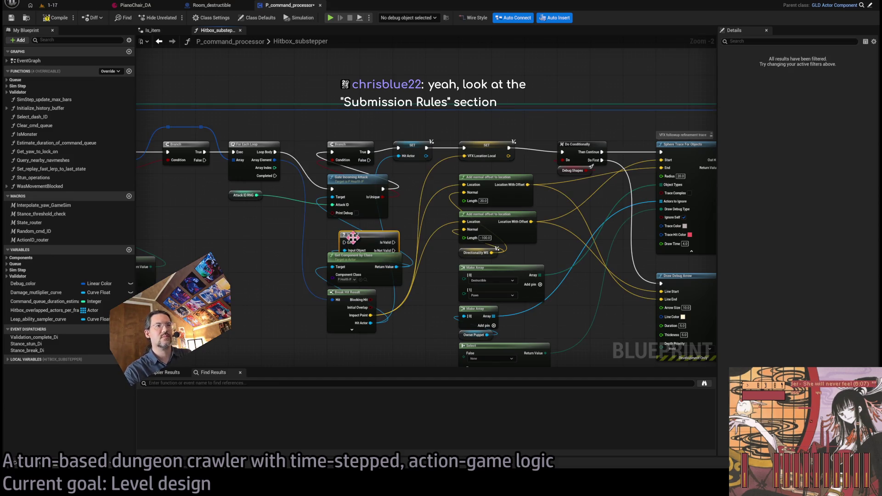
mouse_move(274, 156)
mouse_down()
mouse_move(342, 241)
mouse_move(381, 241)
mouse_move(431, 217)
mouse_move(420, 186)
mouse_move(399, 174)
mouse_move(398, 148)
mouse_up()
scroll(432, 229, down, 1)
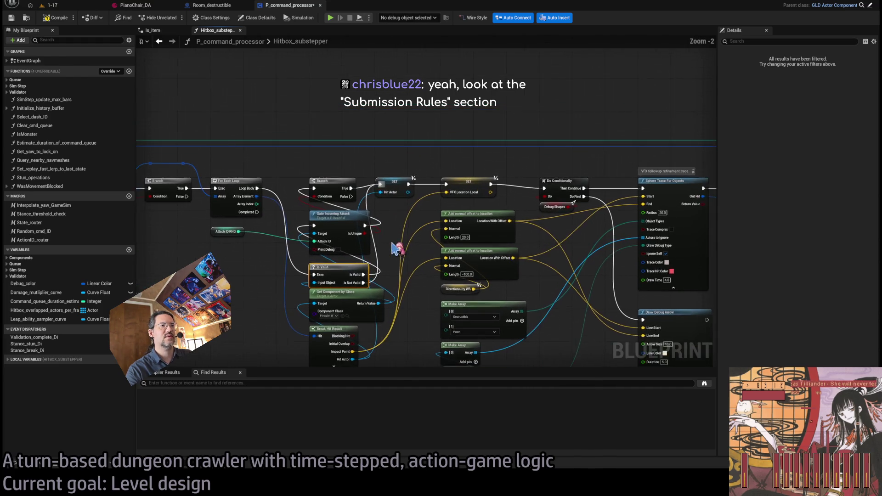
scroll(394, 252, up, 1)
drag(373, 235, 370, 229)
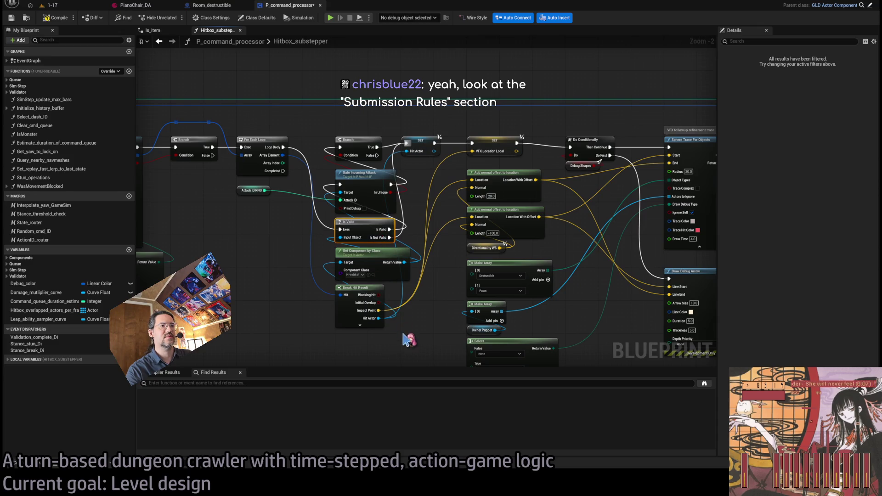
drag(358, 182, 358, 179)
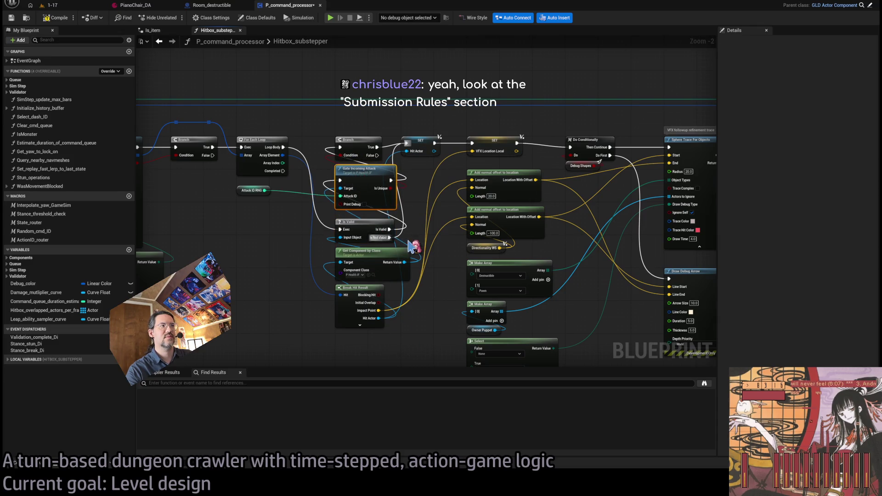
Step: Straighten the Branch chain with F and move the four validation-column nodes up
scroll(414, 248, down, 9)
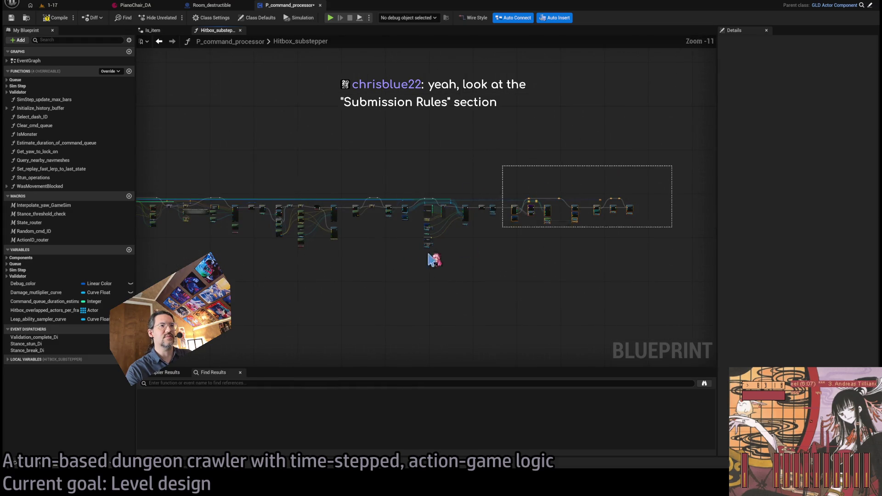
scroll(294, 217, up, 12)
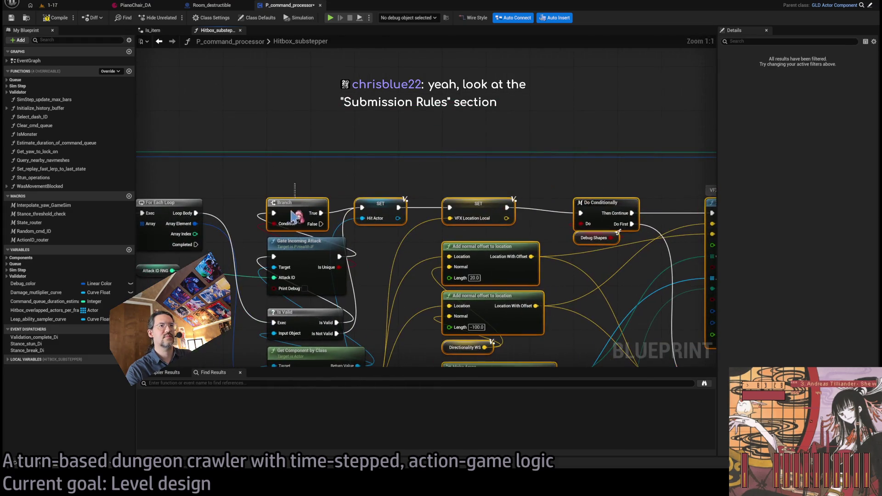
key(f)
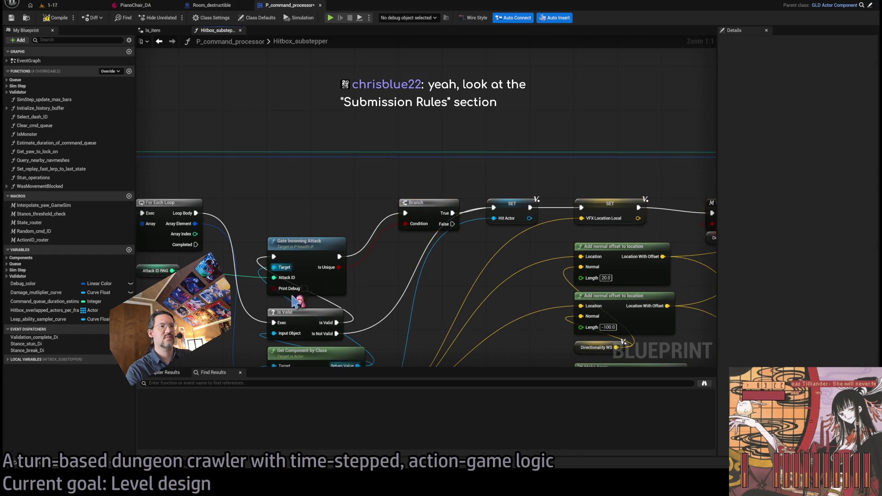
scroll(294, 301, down, 3)
drag(271, 230, 312, 354)
drag(309, 191, 310, 164)
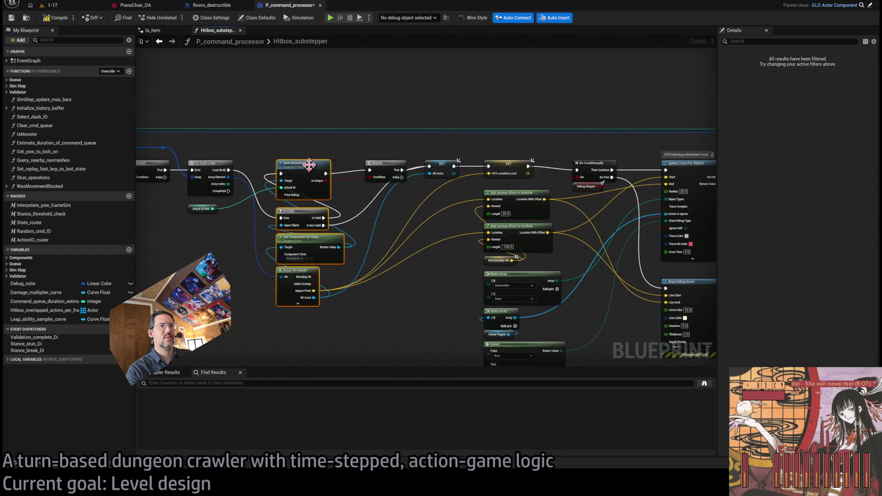
Step: Nudge Is Valid, Get Component by Class and Break Hit Result into line and recentre the graph
scroll(294, 258, up, 3)
click(319, 281)
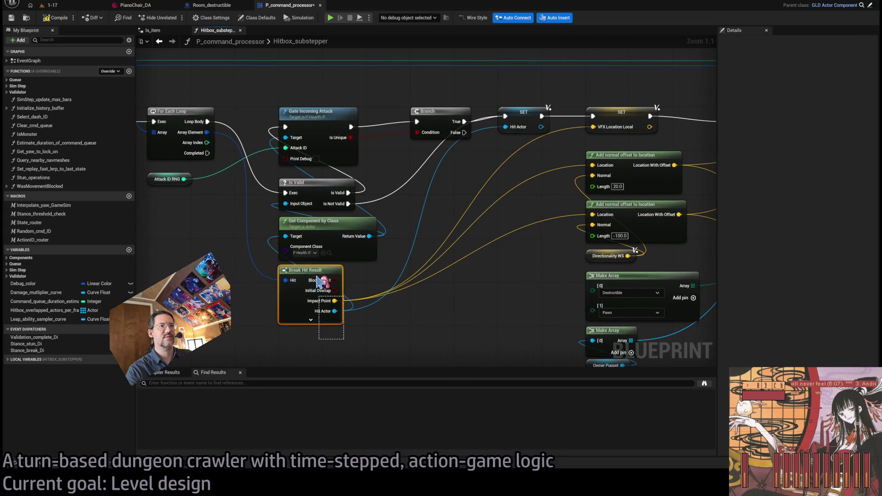
mouse_move(362, 330)
mouse_down()
mouse_move(294, 184)
mouse_move(303, 177)
mouse_up()
click(395, 171)
mouse_move(395, 171)
mouse_down()
mouse_move(379, 202)
mouse_move(396, 242)
mouse_move(499, 219)
mouse_up()
click(358, 302)
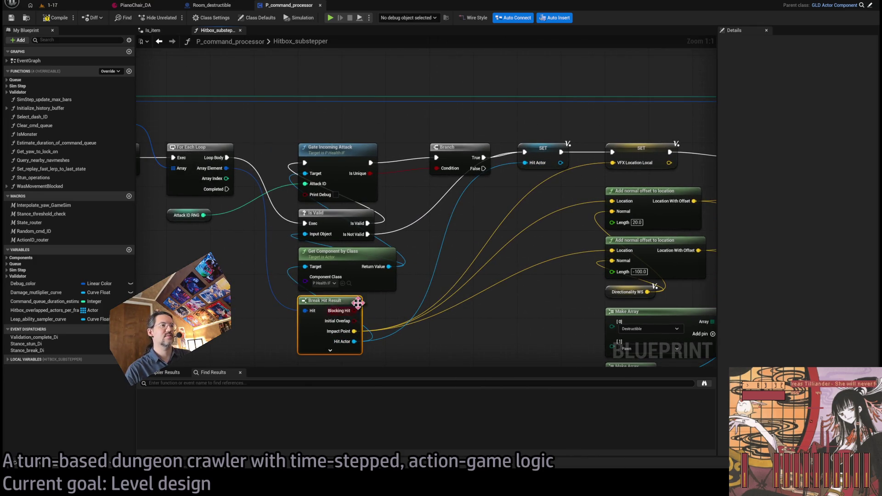
click(501, 342)
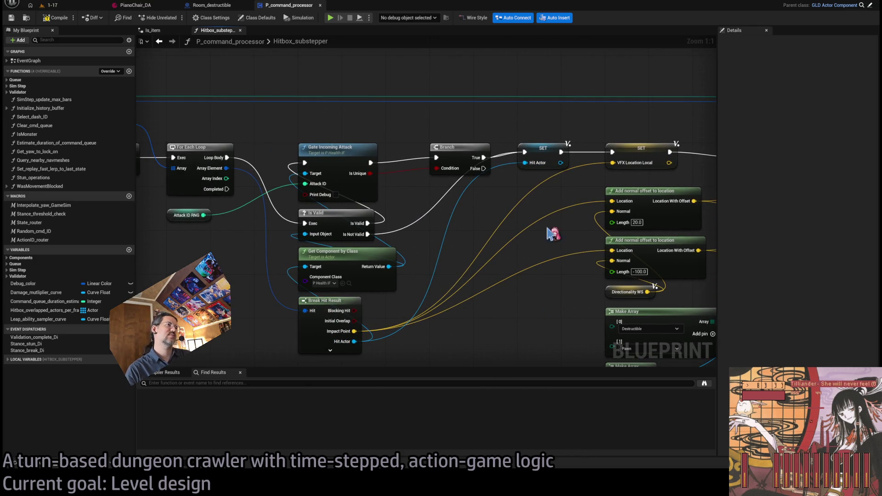
Step: Play-test level 1-17 in a widened viewport, fire a projectile, then stop the session
click(69, 7)
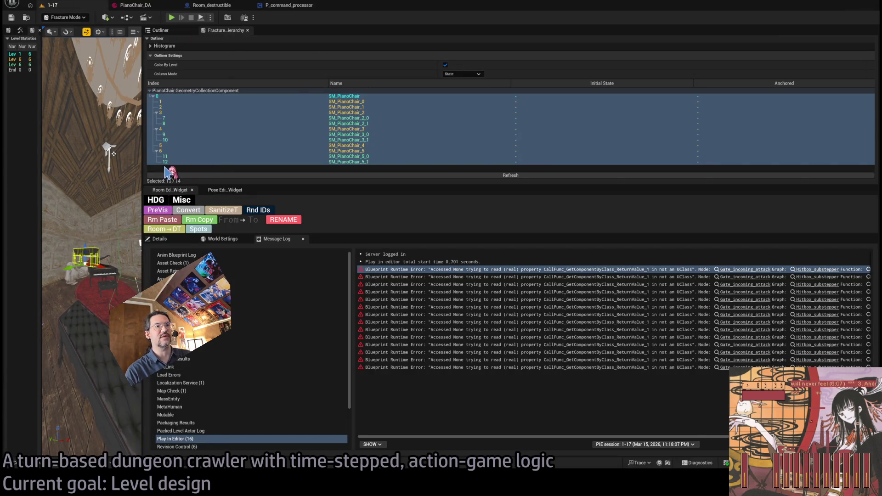
drag(143, 172, 652, 173)
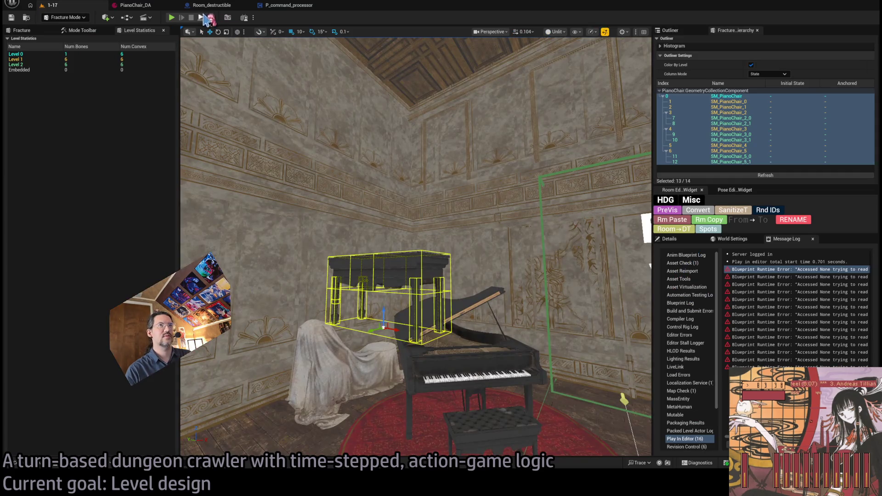
key(alt+p)
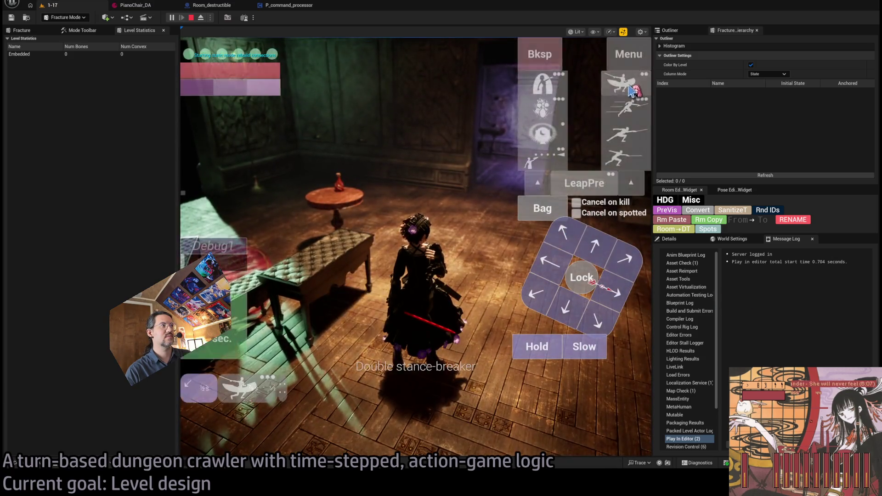
click(370, 327)
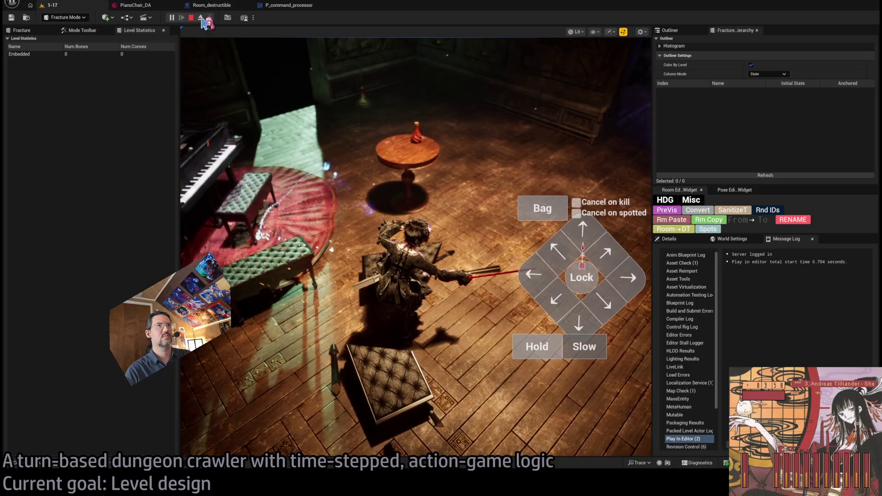
key(Escape)
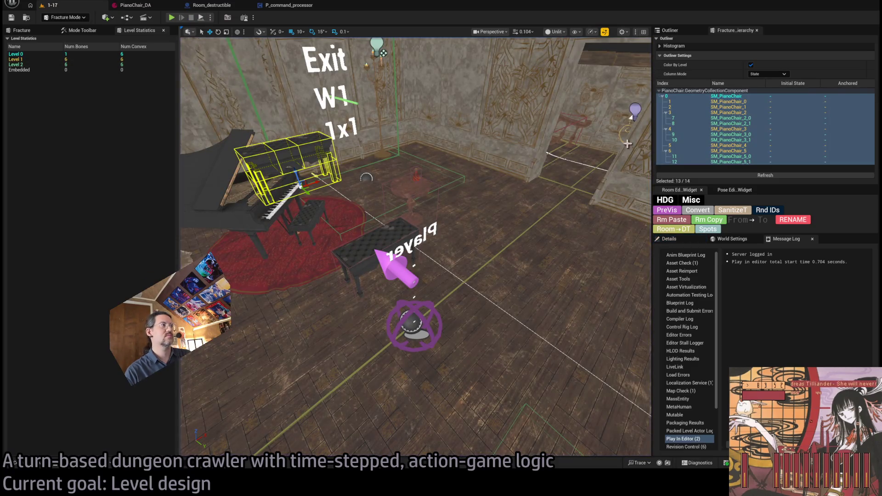
Step: Enlarge the viewport, select the grand piano, fly to the doorway, and open the Content Drawer
drag(694, 144, 812, 144)
mouse_move(180, 214)
mouse_down()
mouse_move(209, 213)
mouse_move(116, 201)
mouse_up()
click(212, 202)
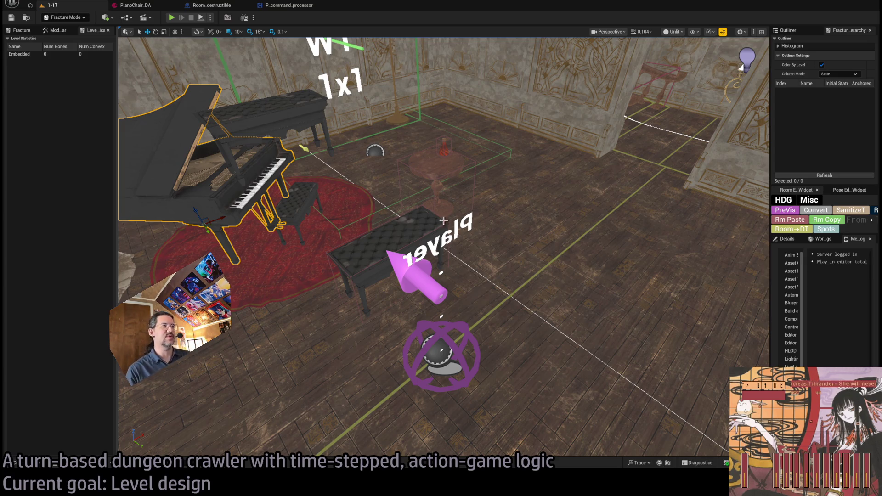
mouse_move(443, 221)
mouse_down()
mouse_move(443, 65)
mouse_move(369, 64)
mouse_move(369, 138)
mouse_move(443, 138)
mouse_move(447, 307)
mouse_up()
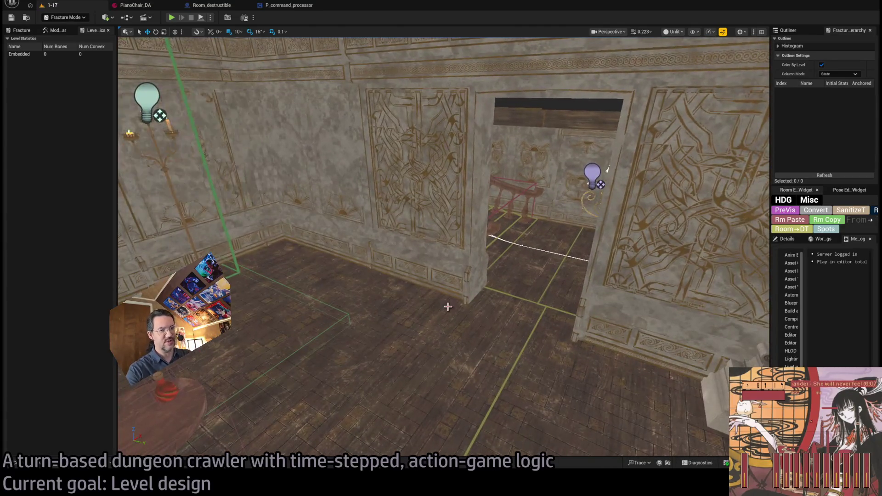
click(15, 464)
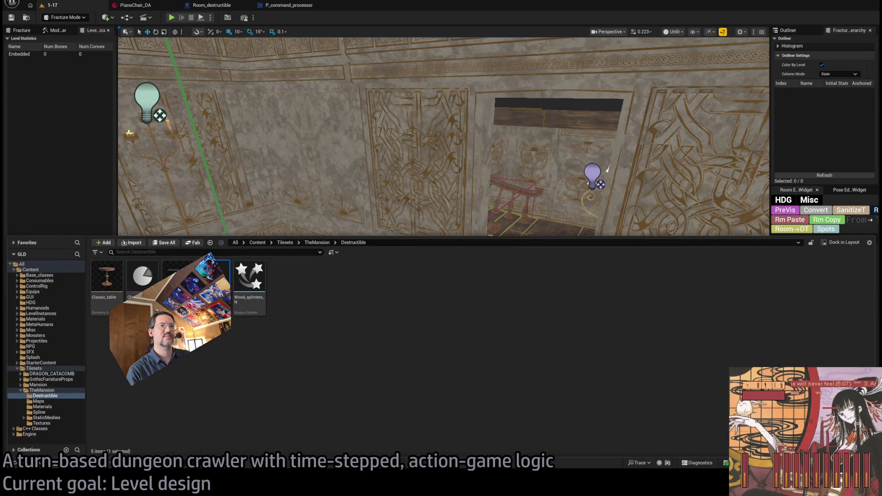
Step: Drag SM_Chair from TheMansion StaticMeshes onto the room floor and fly the camera forward
click(47, 417)
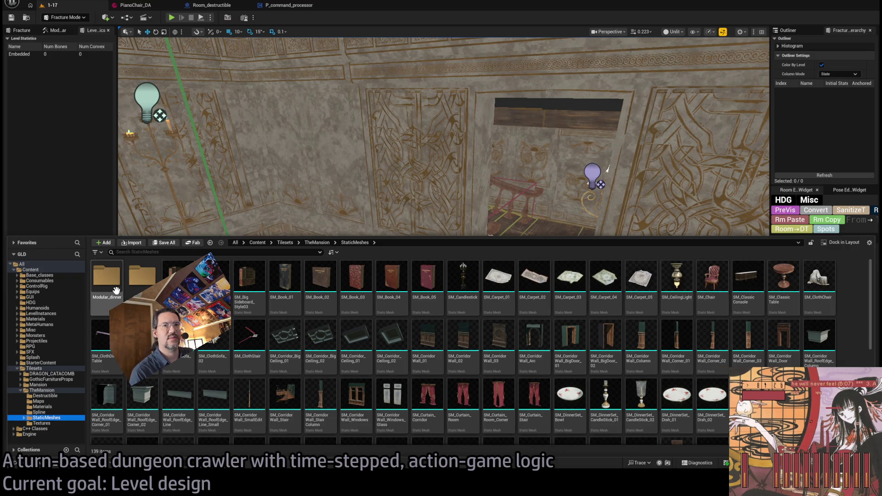
click(46, 396)
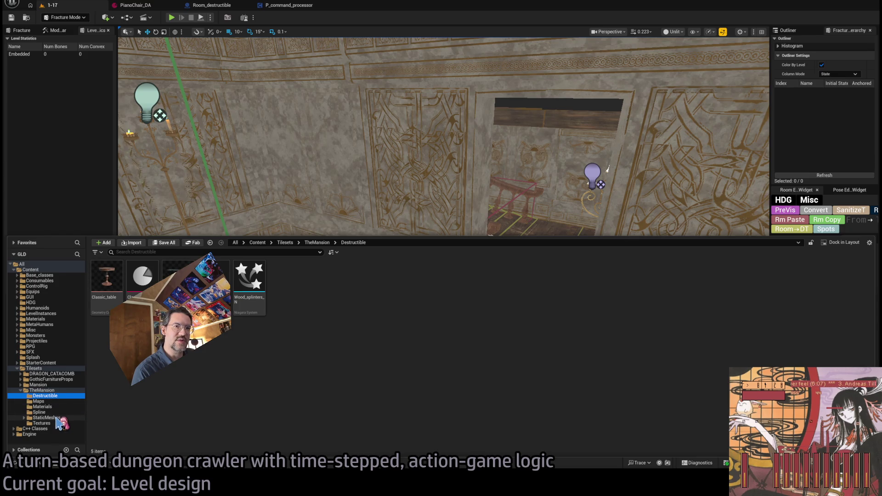
click(50, 418)
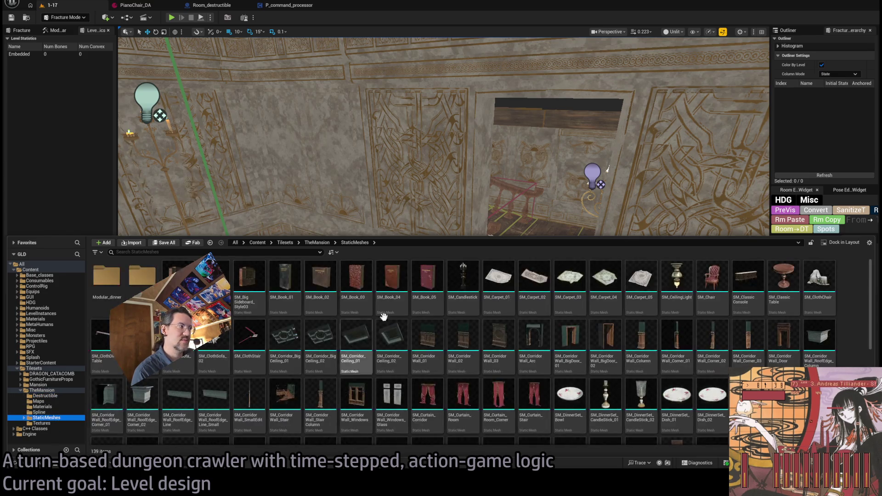
mouse_move(712, 278)
mouse_down()
mouse_move(574, 184)
mouse_move(450, 377)
mouse_move(457, 382)
mouse_up()
mouse_move(499, 289)
mouse_down()
mouse_move(501, 182)
mouse_move(516, 226)
mouse_move(472, 302)
mouse_up()
key(ctrl+space)
key(ctrl+space)
Step: Select the piano bench and red chair, then expand the alt.ctrl.GDC Submission Rules section
click(516, 227)
click(471, 301)
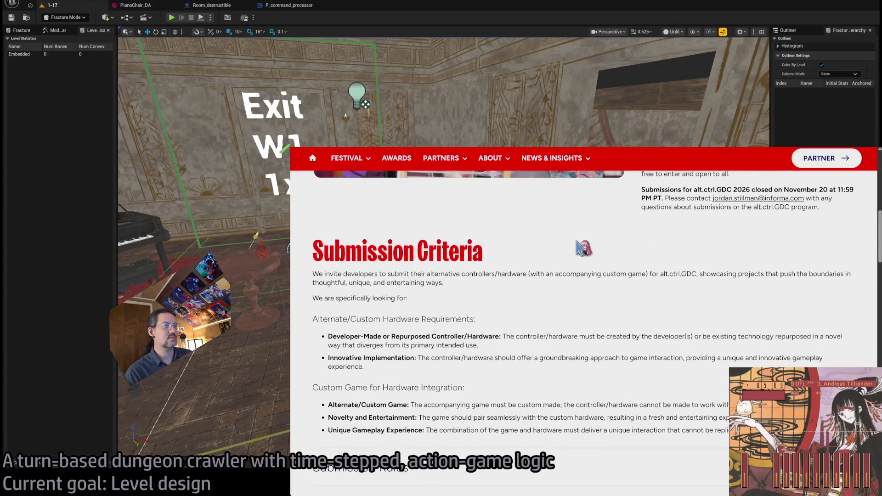
scroll(368, 278, down, 5)
click(385, 274)
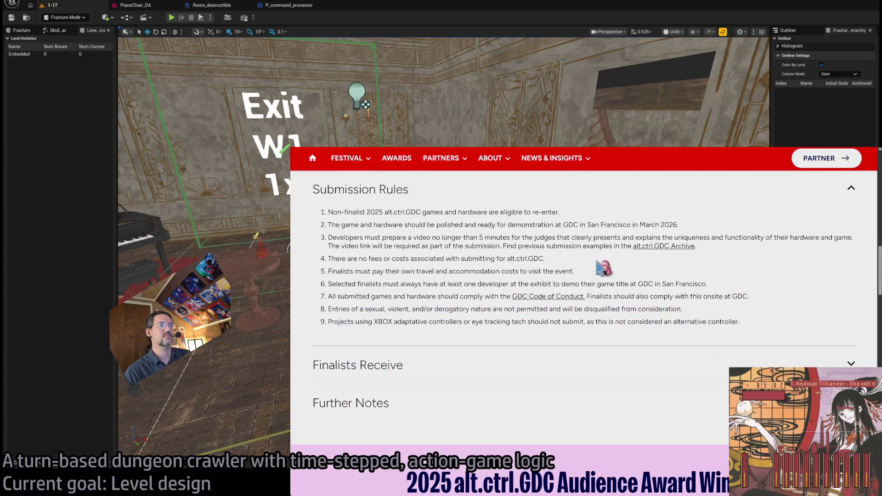
Step: Highlight rules 2 through 6 and rule 9's XBOX adaptive controller exclusion while reading
triple_click(370, 225)
triple_click(370, 237)
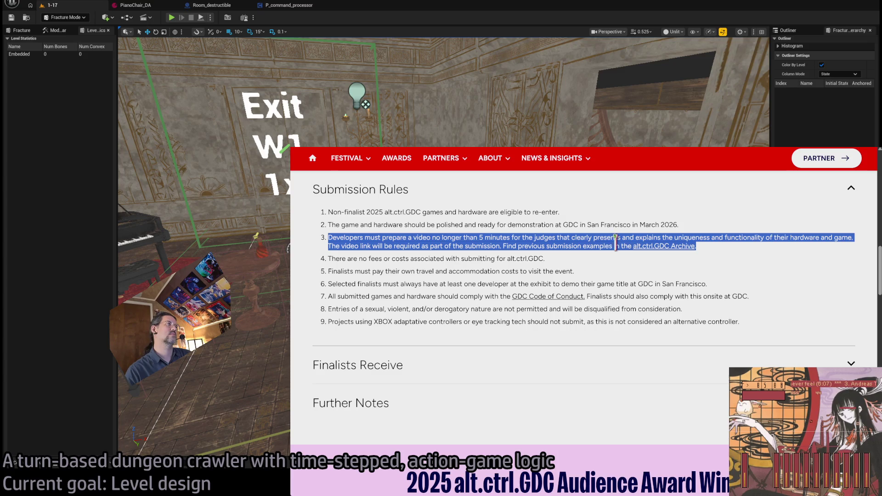
triple_click(410, 259)
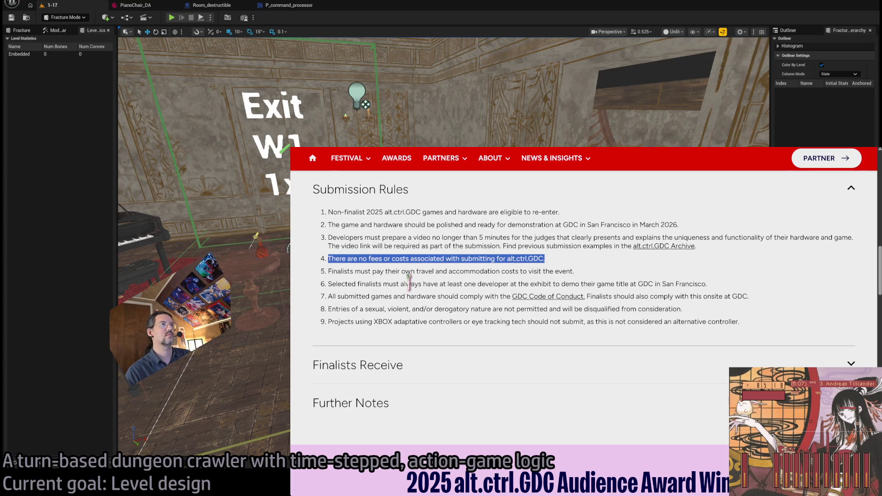
triple_click(413, 271)
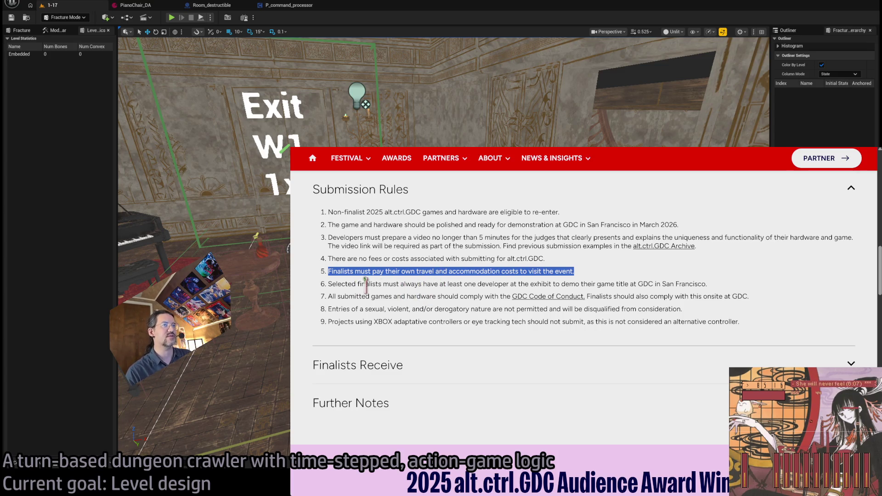
mouse_move(346, 284)
mouse_down()
mouse_move(488, 277)
mouse_move(738, 288)
mouse_up()
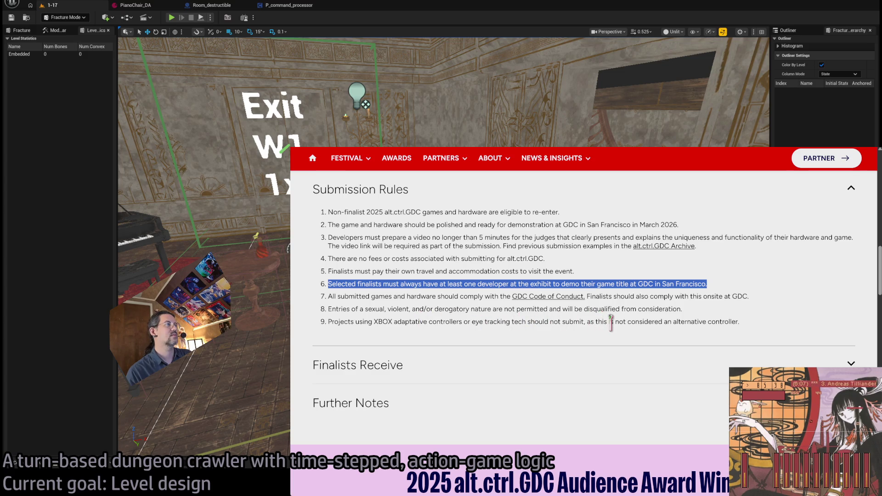
drag(340, 321, 451, 322)
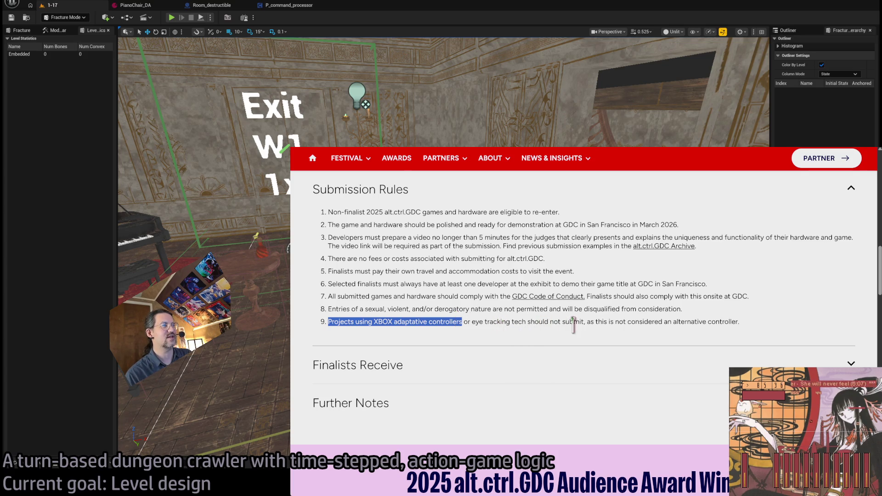
click(757, 318)
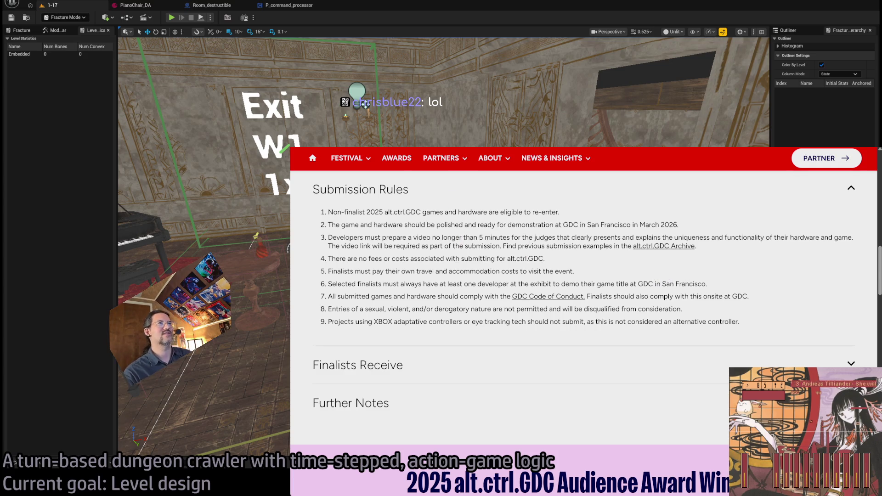
key(ctrl+l)
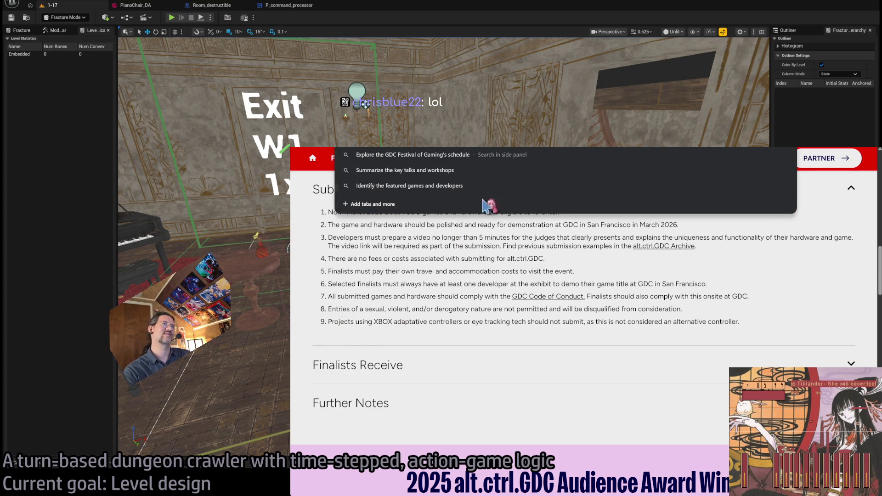
Step: Search images for 'xbox adaptive controller' and preview the Wikipedia photo of the controller
text(xbox adaptive)
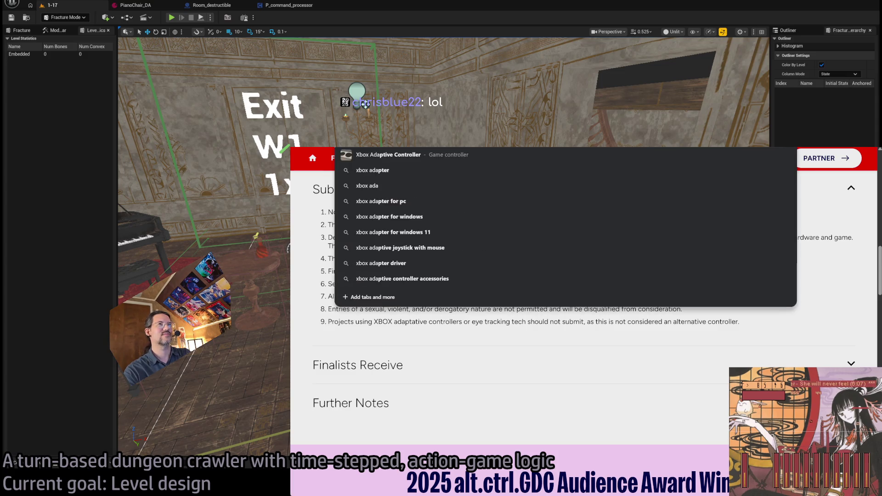
key(Return)
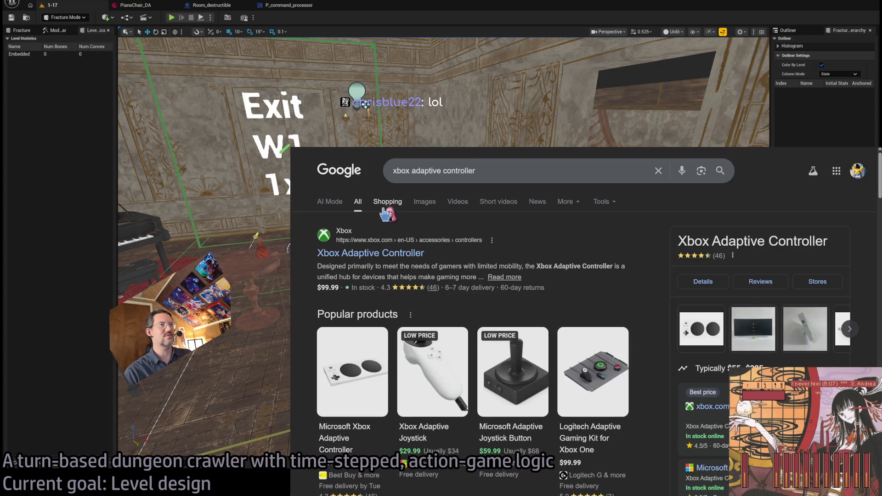
click(424, 202)
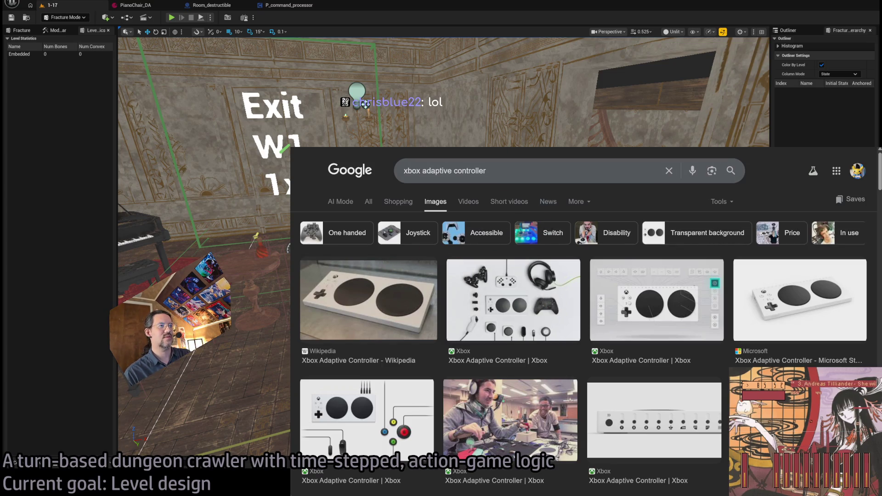
click(398, 306)
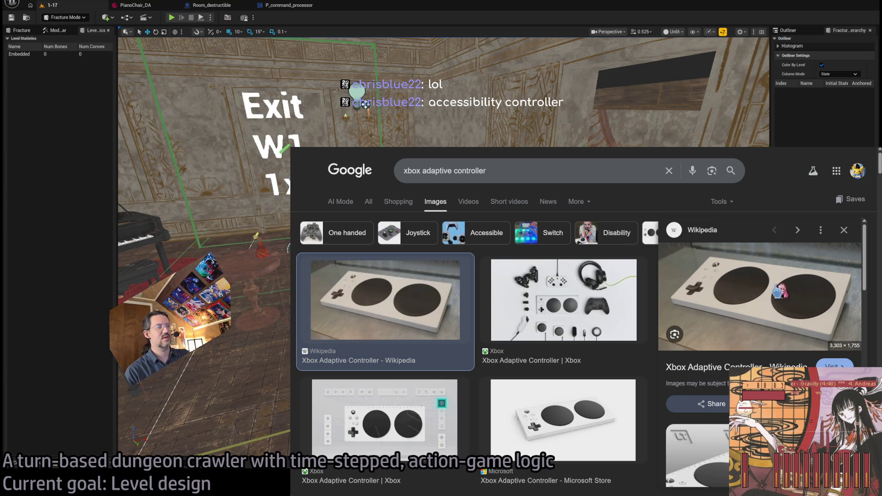
scroll(652, 382, down, 3)
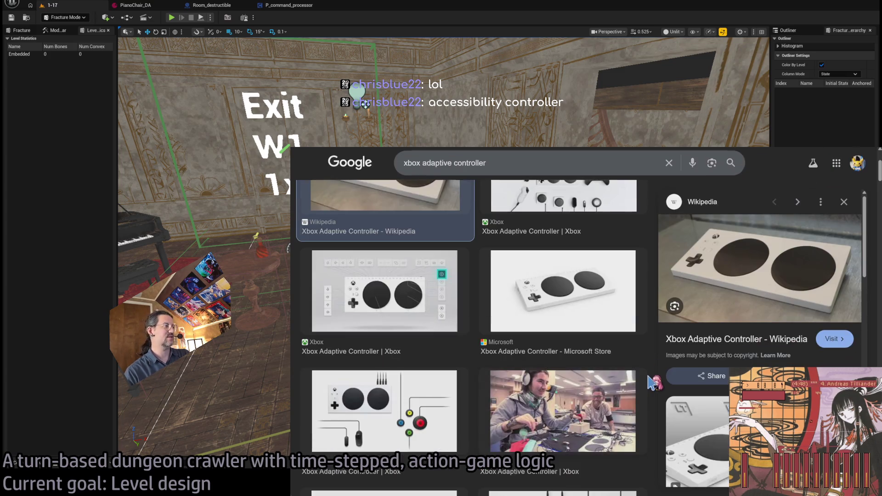
scroll(601, 385, up, 3)
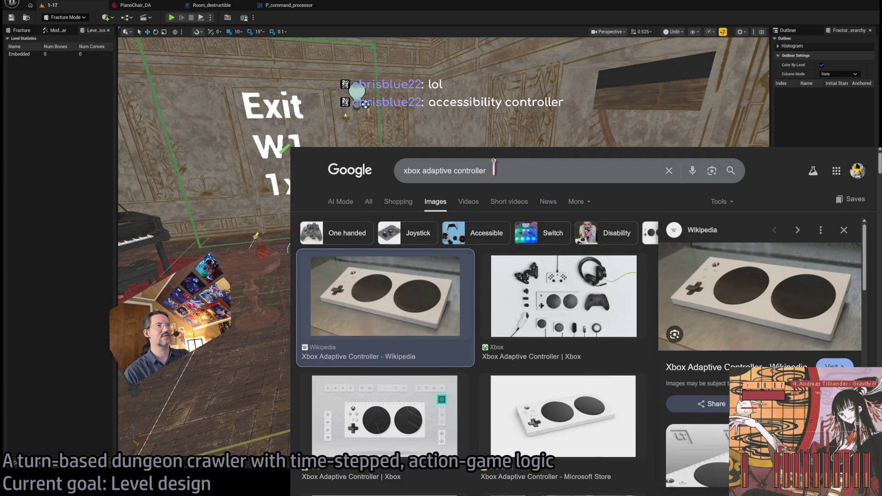
double_click(446, 170)
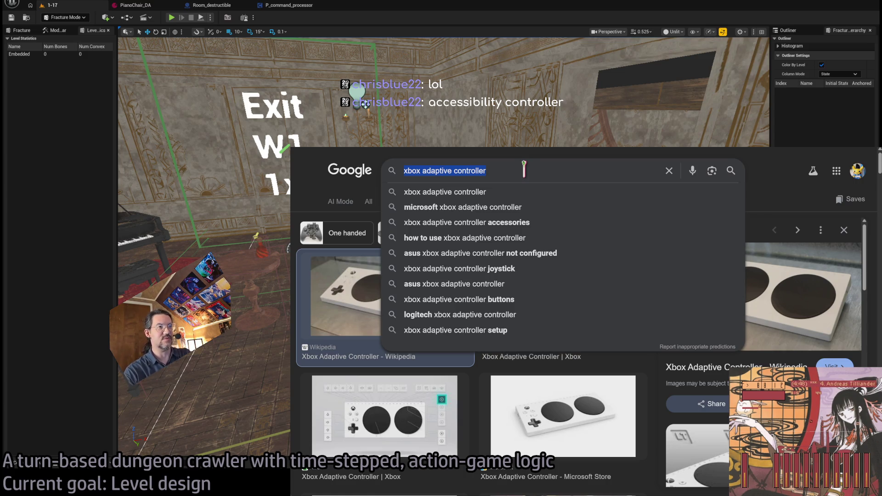
Step: Search for 'sony adaptive controller' and visit PlayStation's adaptive controller kit page
text(sony)
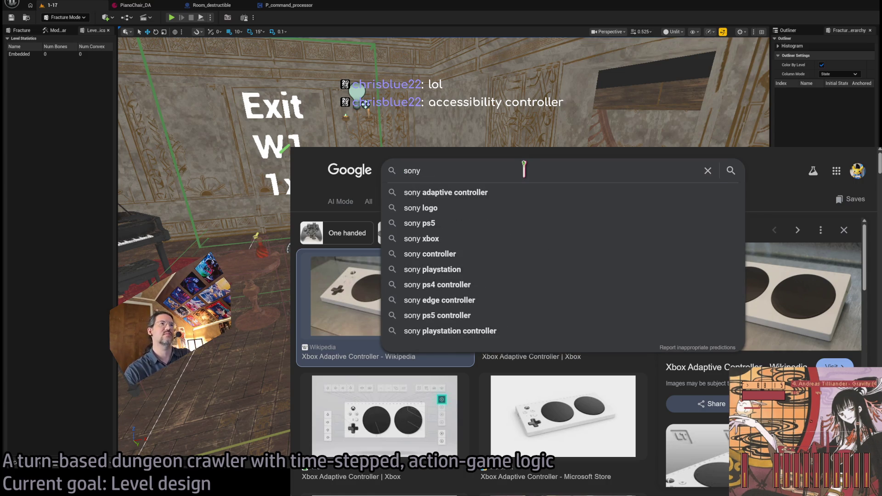
key(Down)
key(Return)
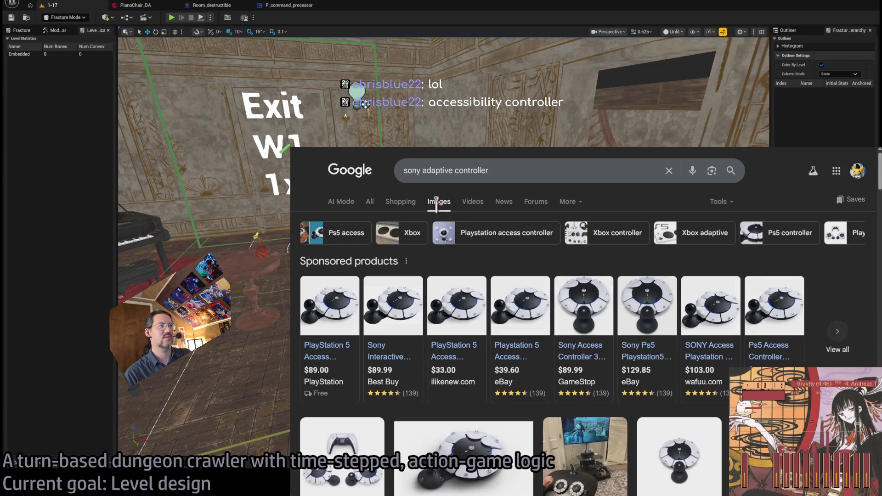
scroll(469, 342, down, 4)
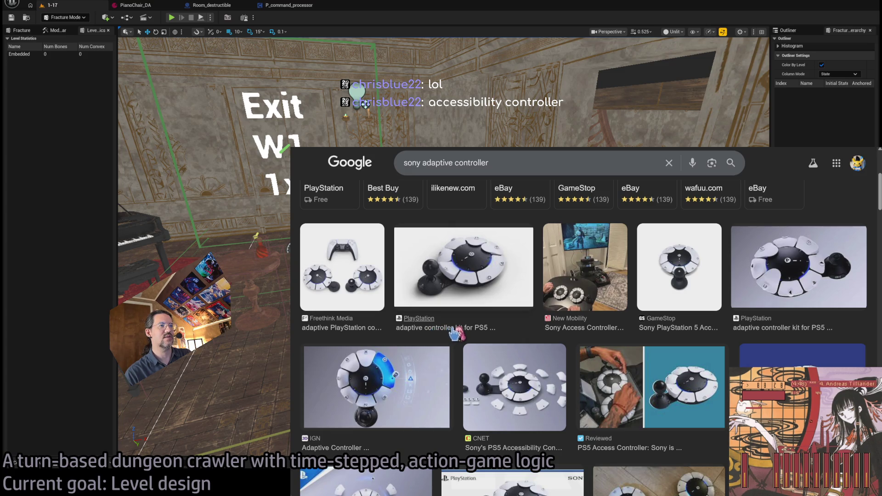
click(456, 328)
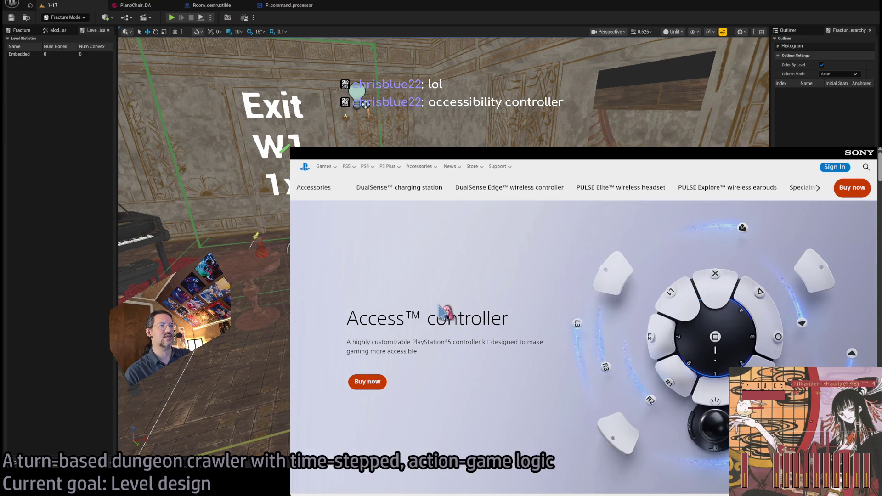
double_click(411, 316)
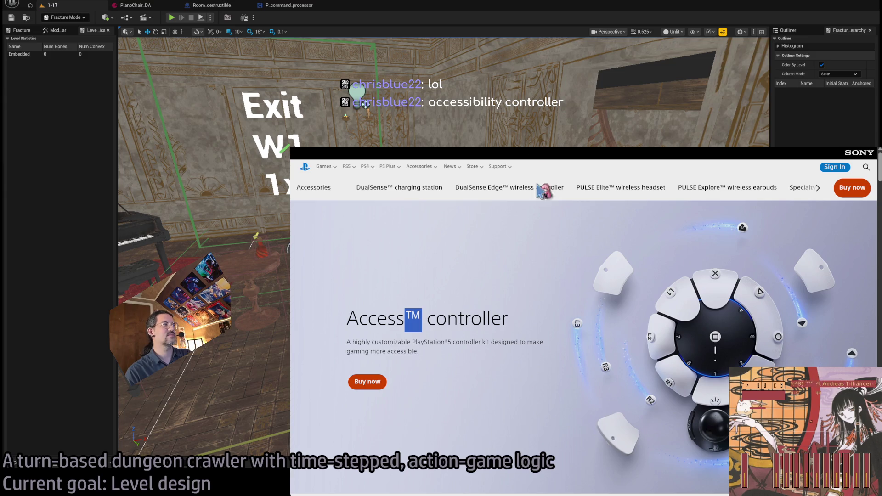
key(alt+Left)
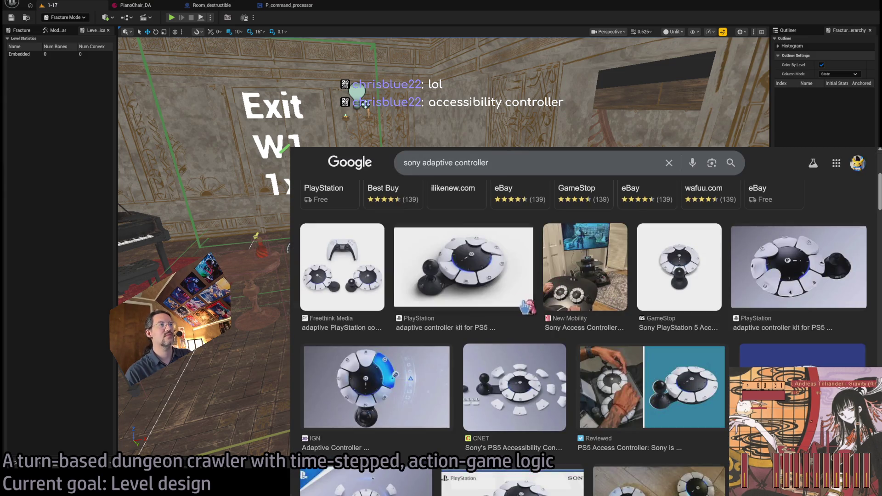
Step: Preview PlayStation kit, New Mobility, BBC, The Hill and Fast Company controller images
click(501, 262)
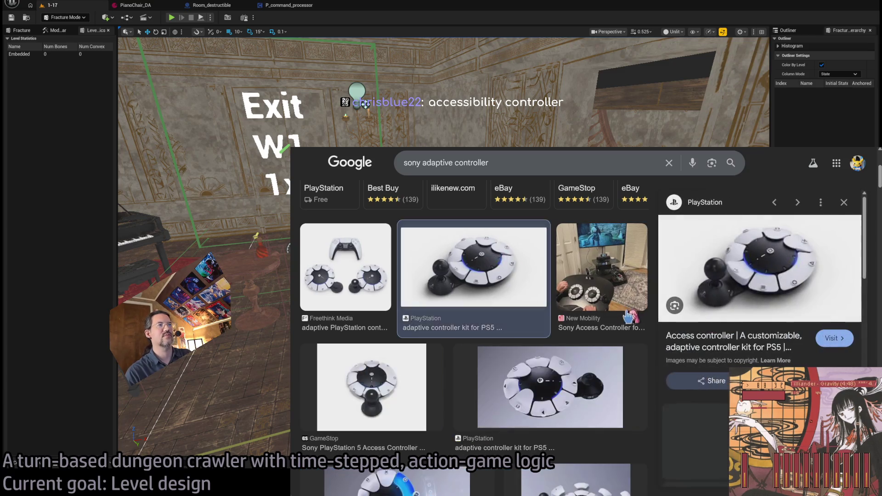
click(559, 376)
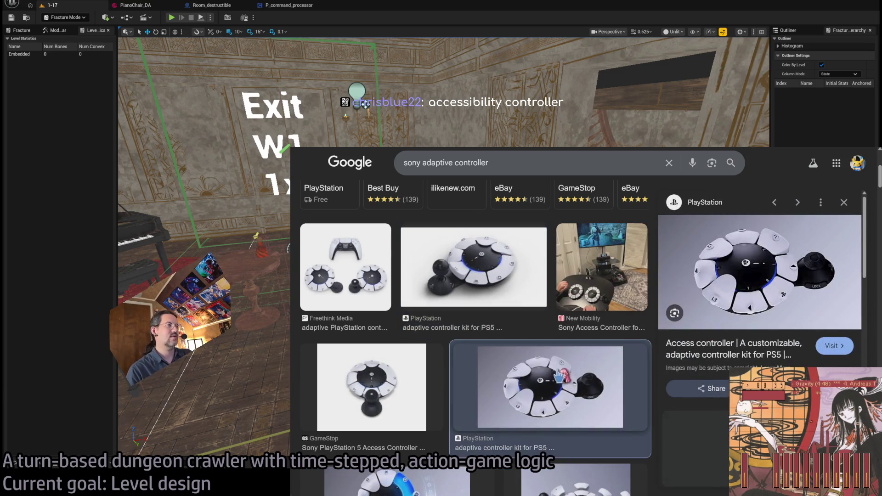
click(595, 276)
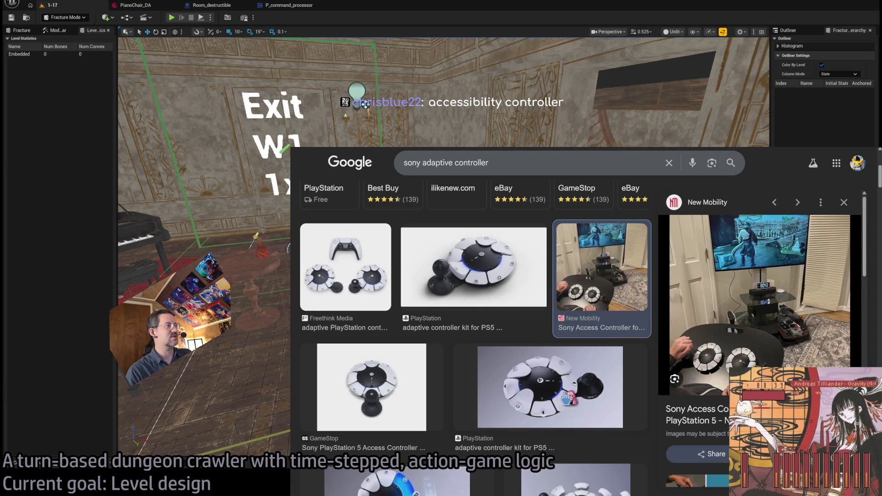
scroll(572, 395, down, 4)
scroll(570, 321, up, 2)
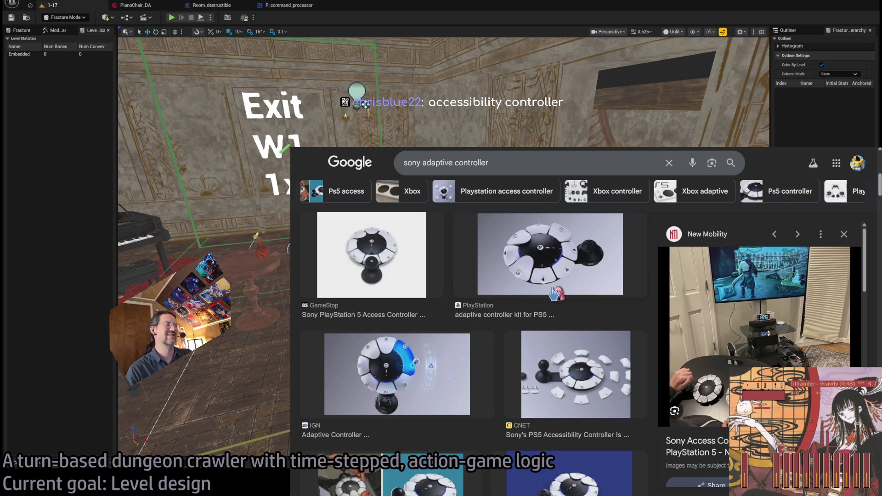
scroll(450, 271, down, 2)
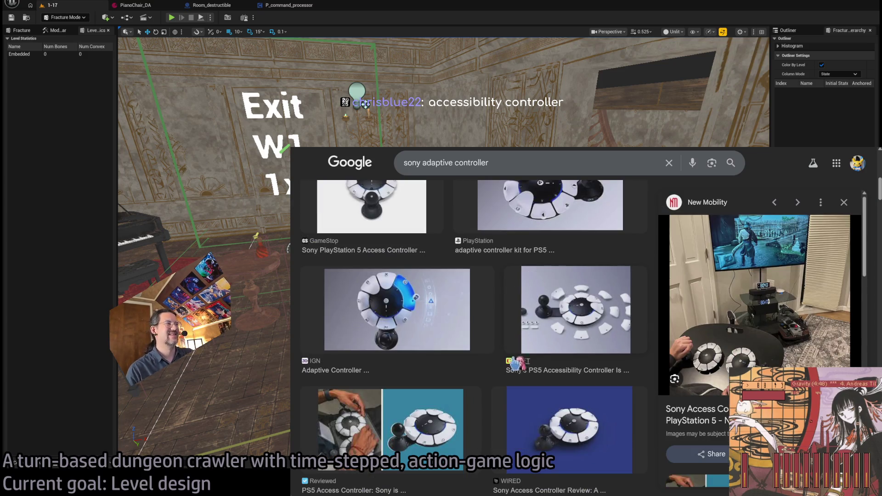
scroll(544, 326, down, 4)
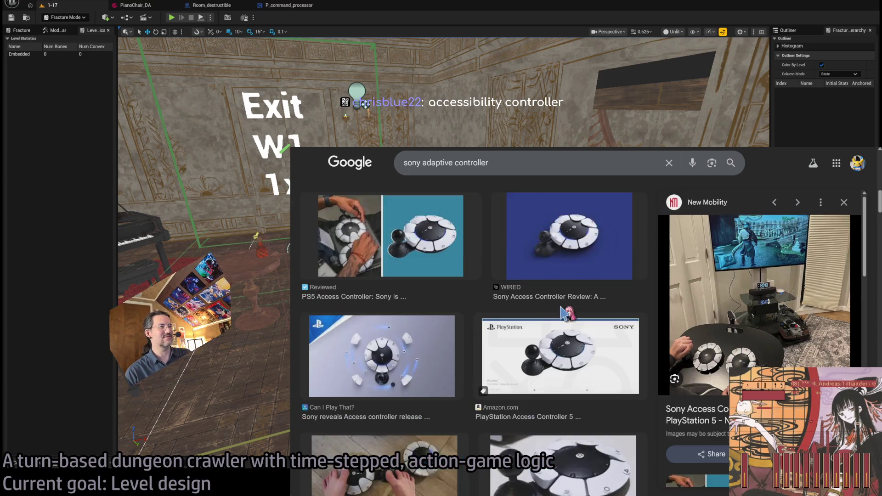
scroll(579, 260, down, 3)
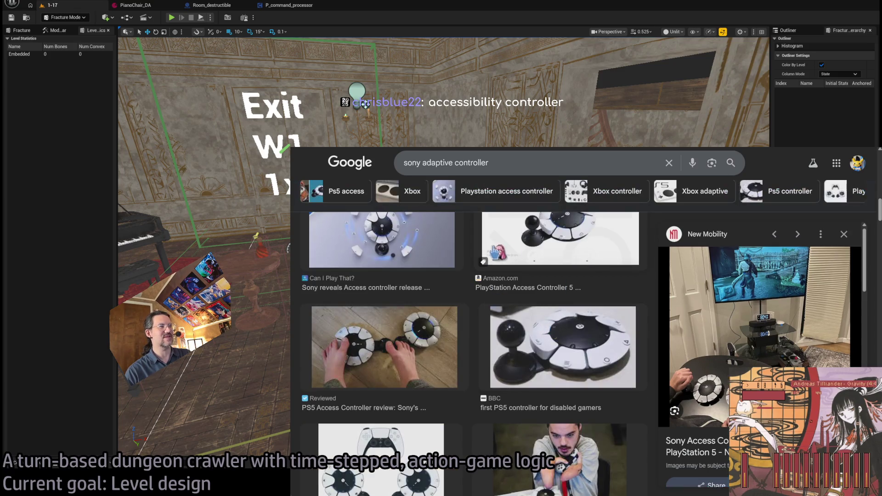
click(579, 355)
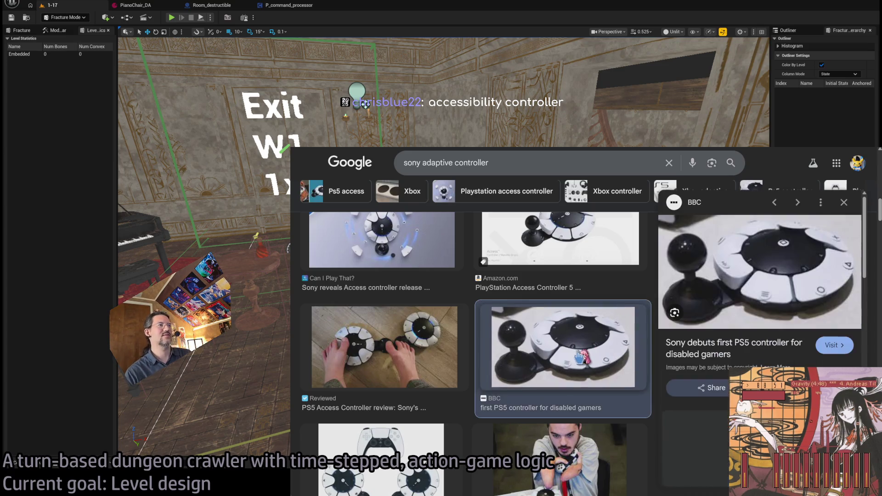
scroll(564, 346, down, 4)
click(558, 256)
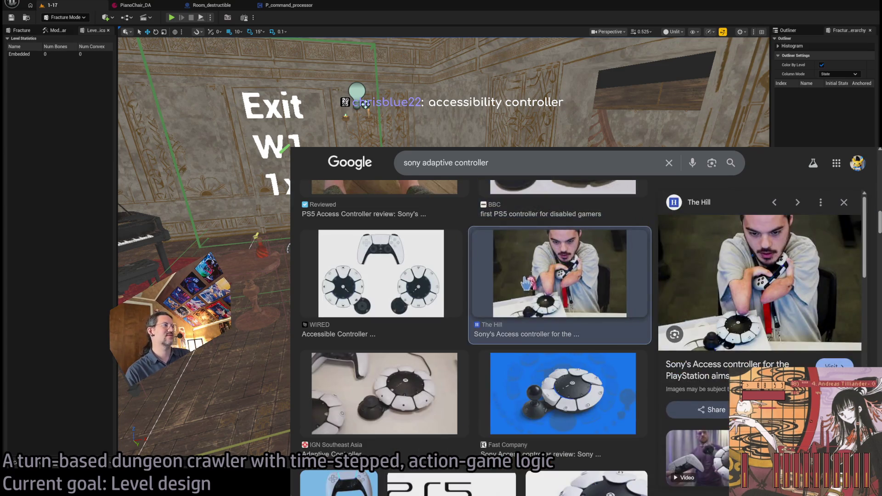
click(581, 384)
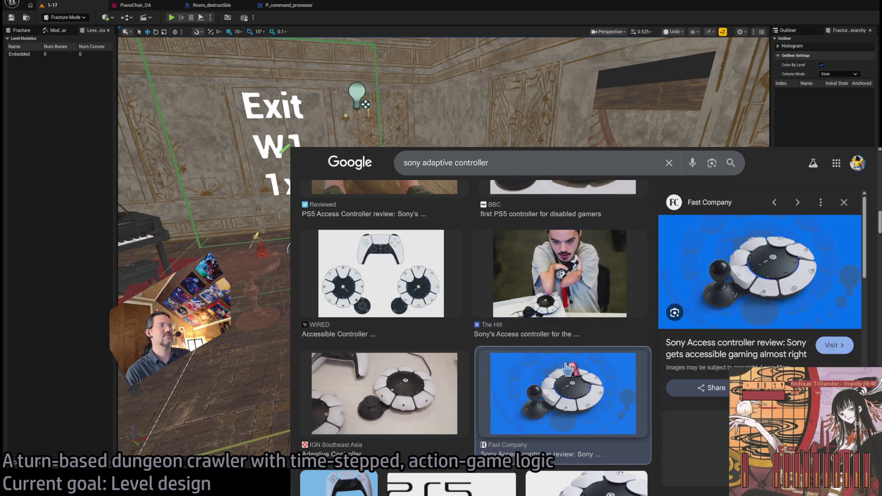
Step: Return to the Gamescom/GDC showcase-cost search and show its image results
key(ctrl+w)
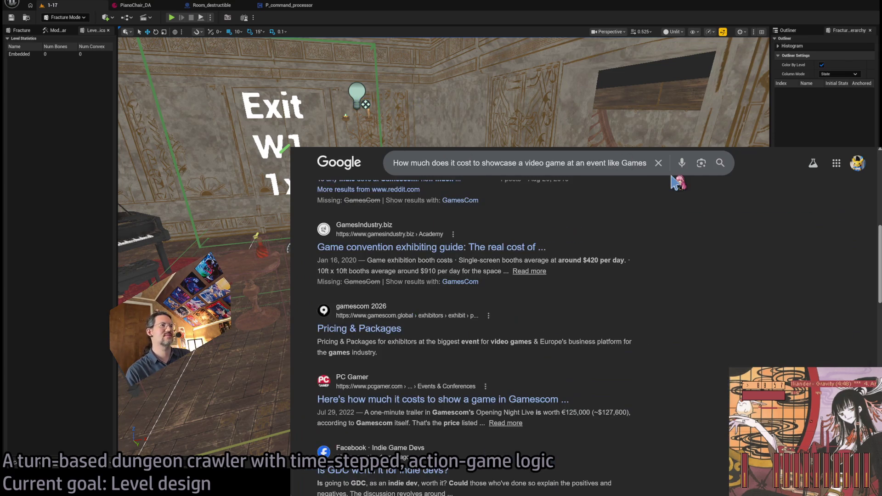
key(alt+Tab)
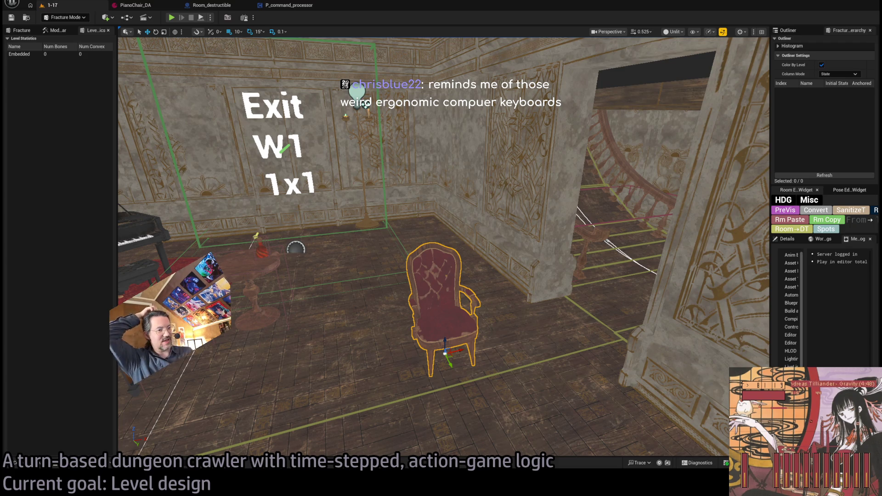
key(alt+Tab)
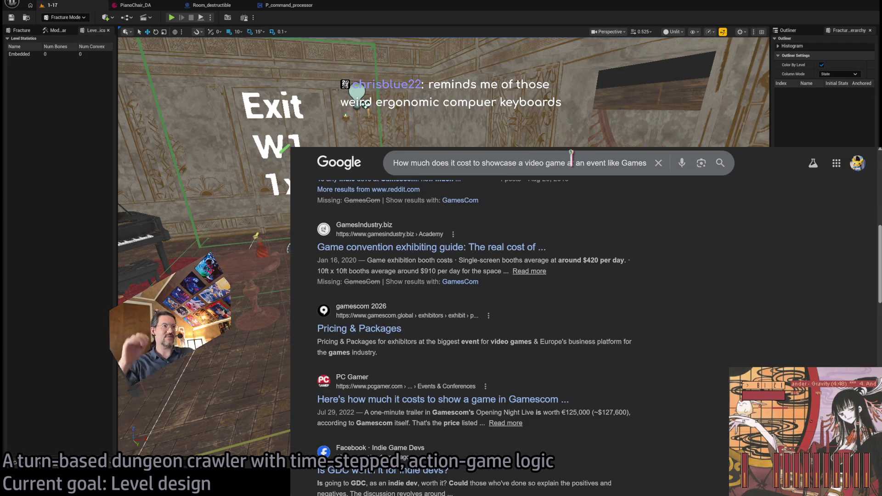
click(570, 161)
key(ctrl+a)
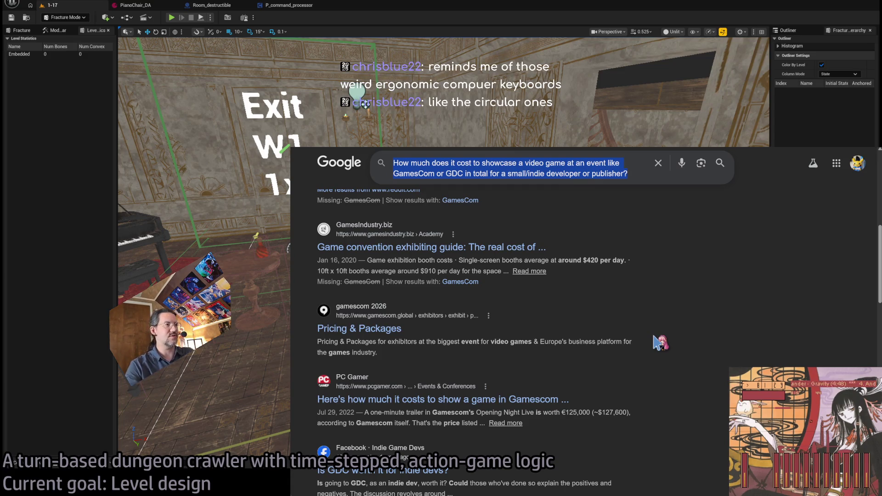
scroll(658, 343, up, 10)
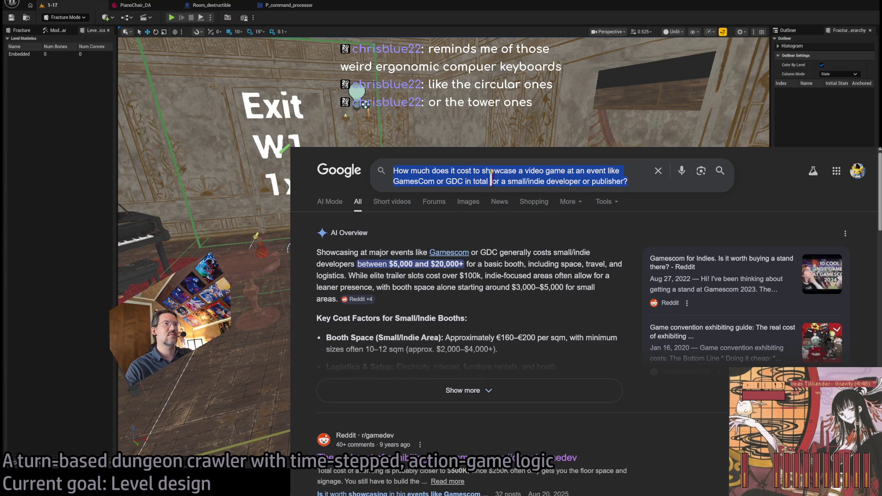
click(476, 205)
click(476, 203)
Step: Search images for 'ergonomic keyboard' and read the Reddit post about the Clavert keyboard
triple_click(503, 172)
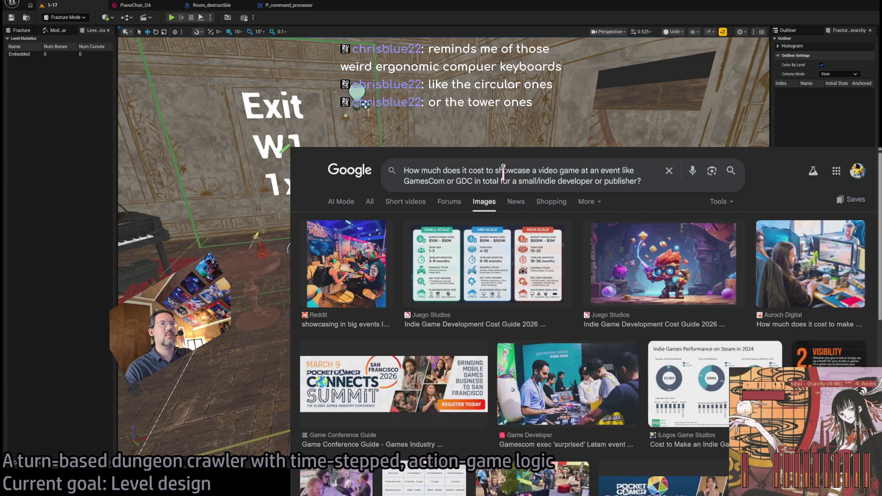
text(ergonomic keyboard)
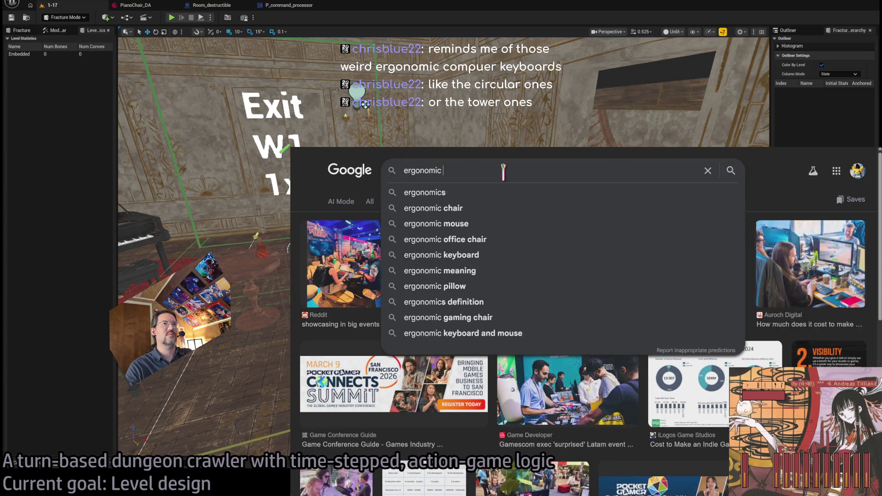
key(Return)
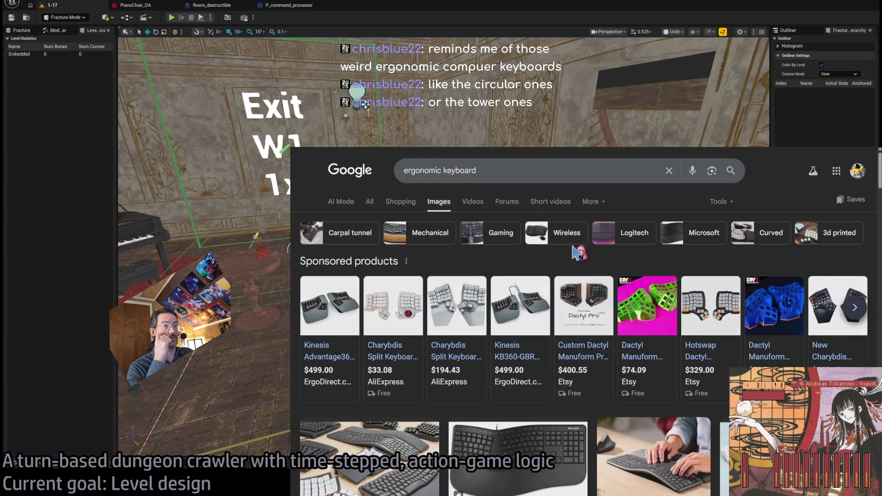
scroll(597, 294, down, 2)
scroll(600, 298, down, 10)
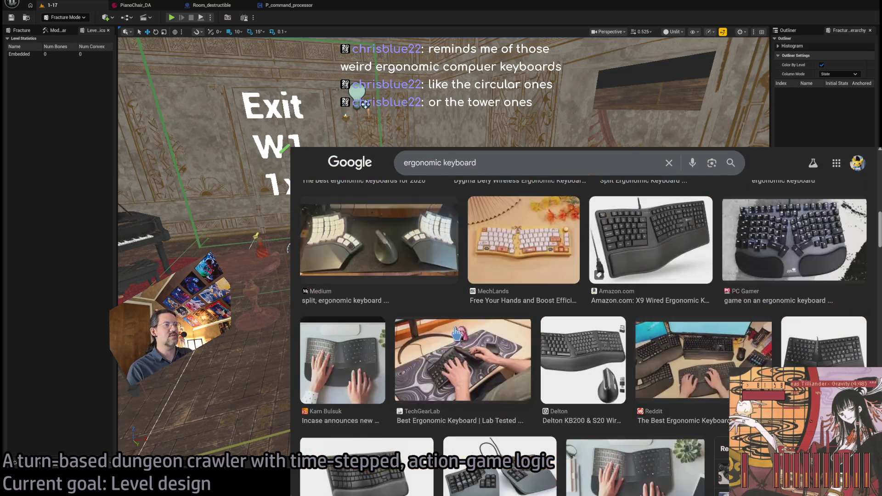
scroll(860, 326, up, 1)
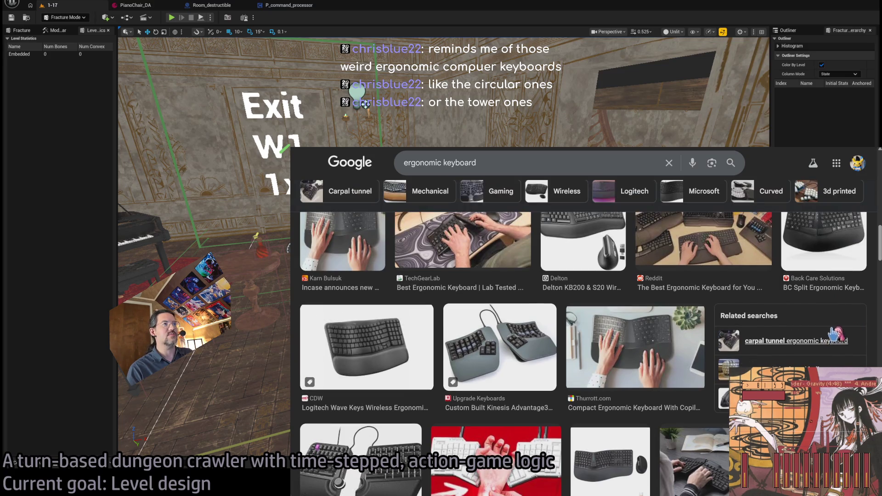
scroll(866, 328, down, 4)
scroll(865, 334, down, 3)
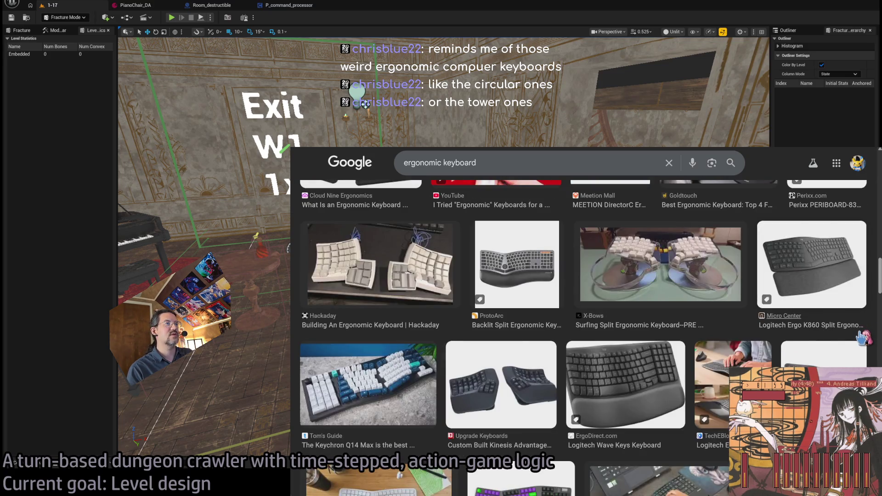
scroll(862, 338, down, 10)
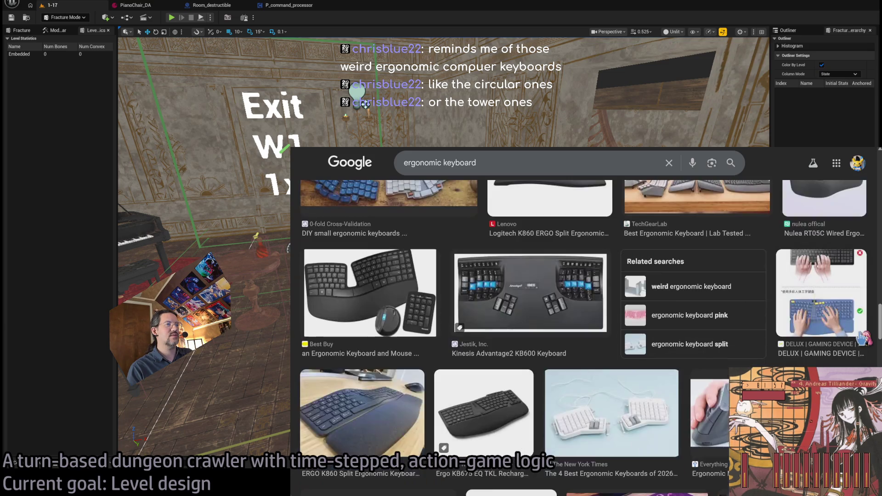
scroll(863, 338, down, 12)
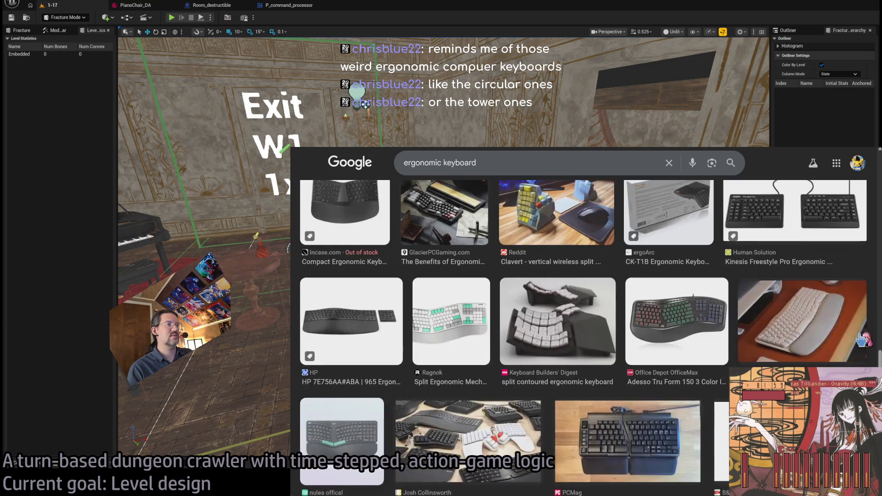
scroll(864, 340, up, 1)
click(577, 285)
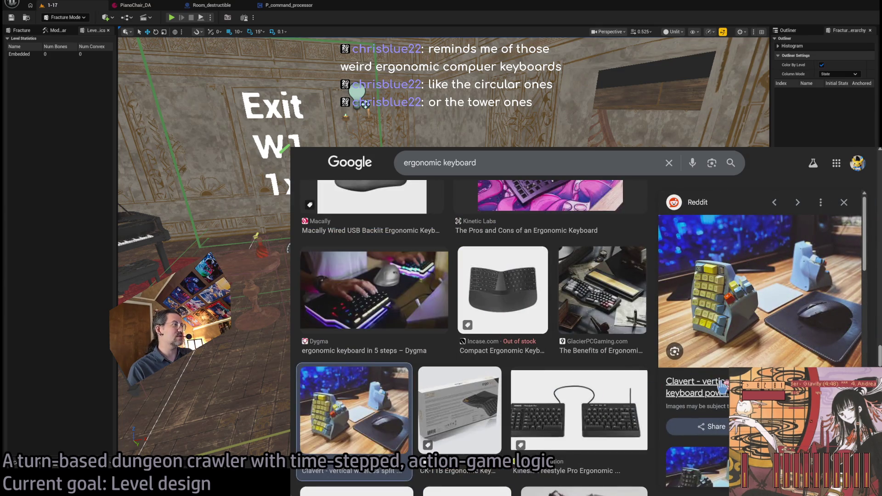
click(723, 387)
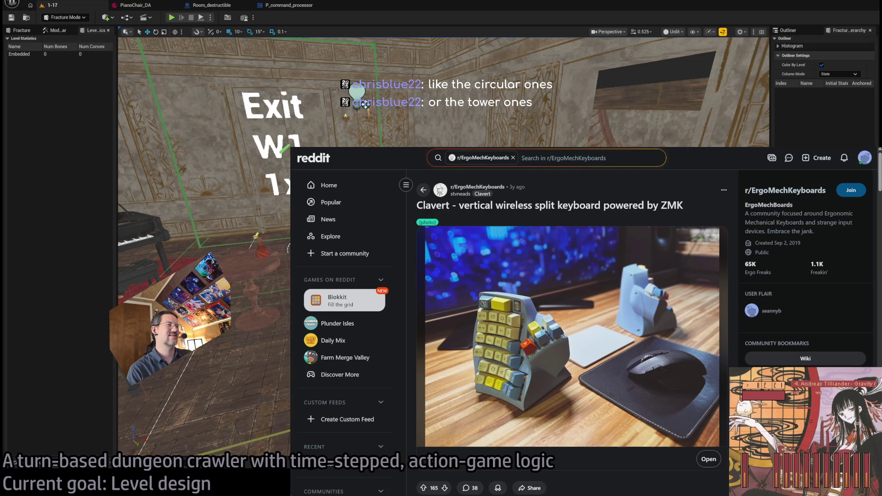
key(alt+Left)
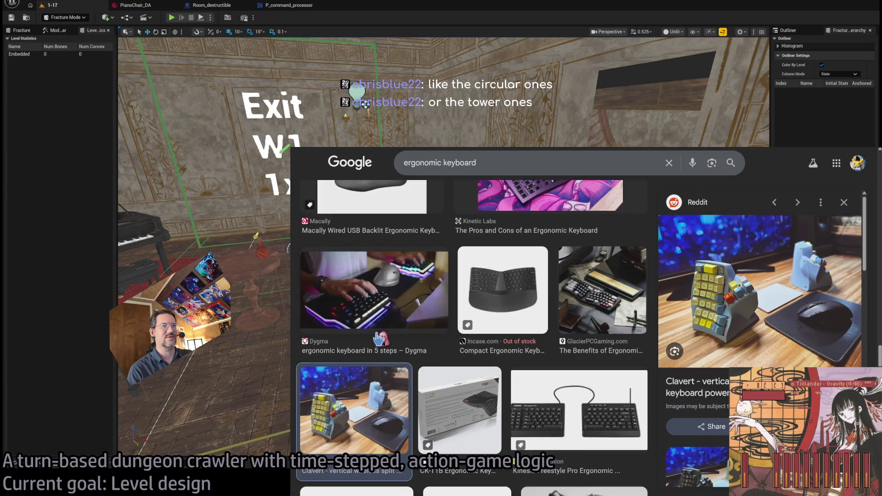
Step: Preview the Glove80 split contoured keyboard and browse further ergonomic keyboard results
scroll(505, 390, down, 4)
scroll(513, 418, down, 3)
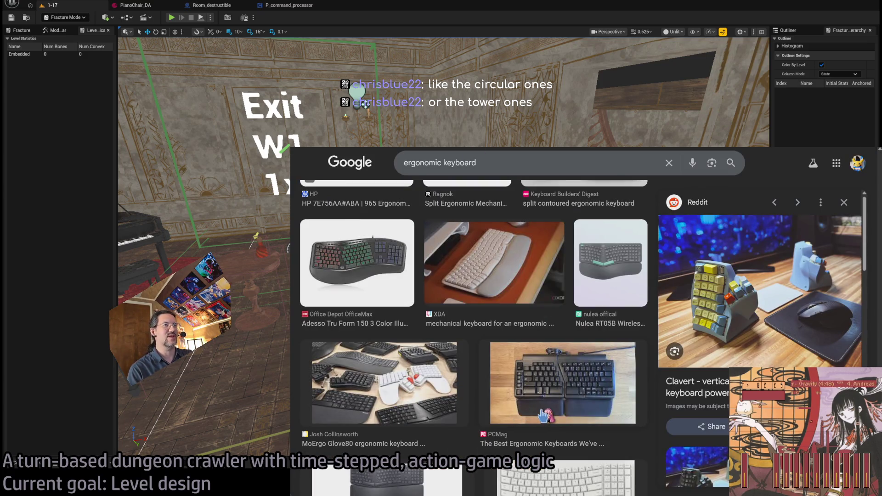
scroll(546, 415, up, 3)
click(599, 343)
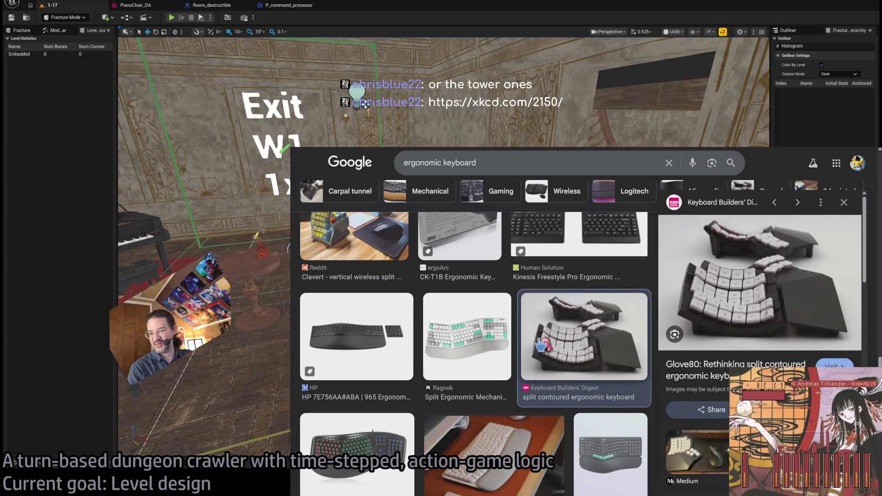
scroll(546, 345, down, 4)
scroll(546, 346, down, 3)
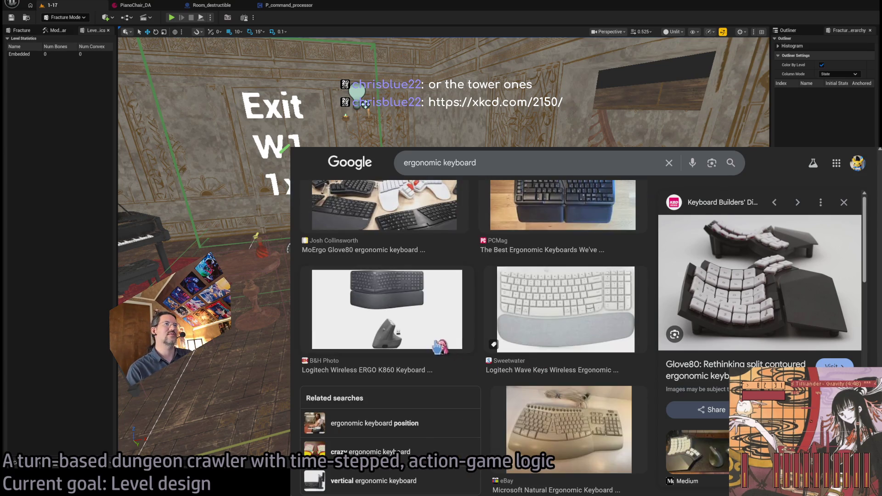
scroll(436, 348, down, 5)
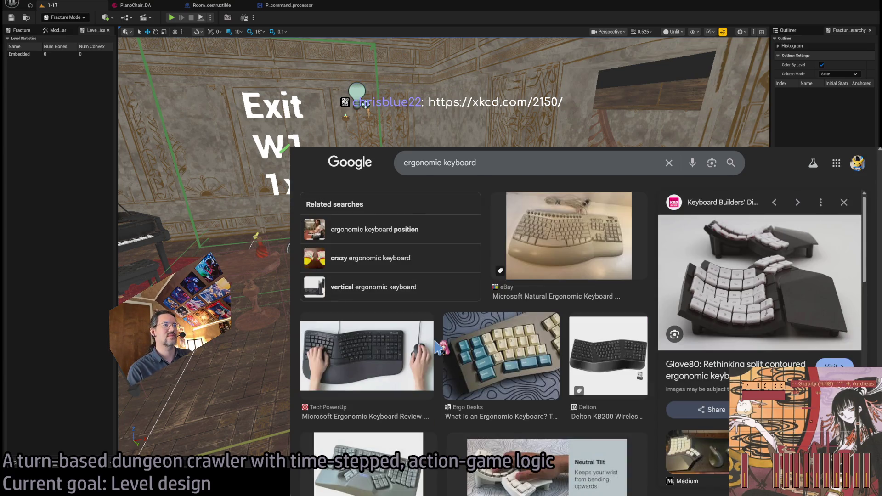
scroll(436, 348, down, 10)
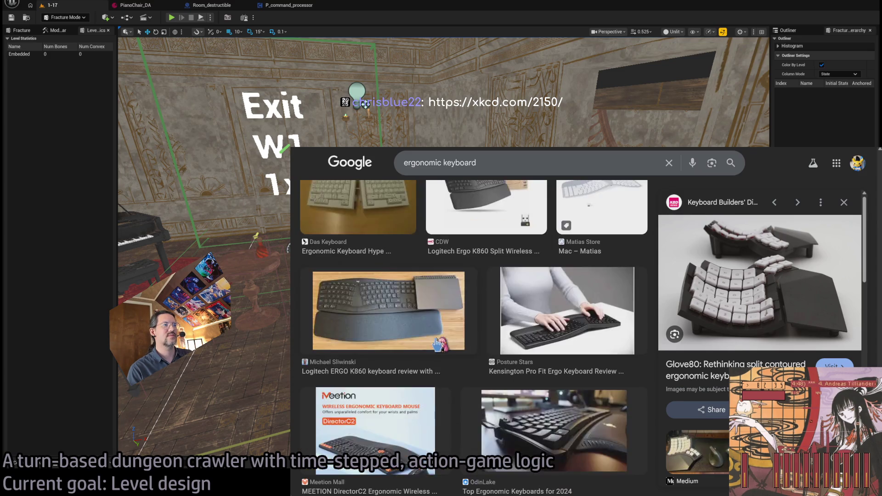
scroll(436, 343, down, 10)
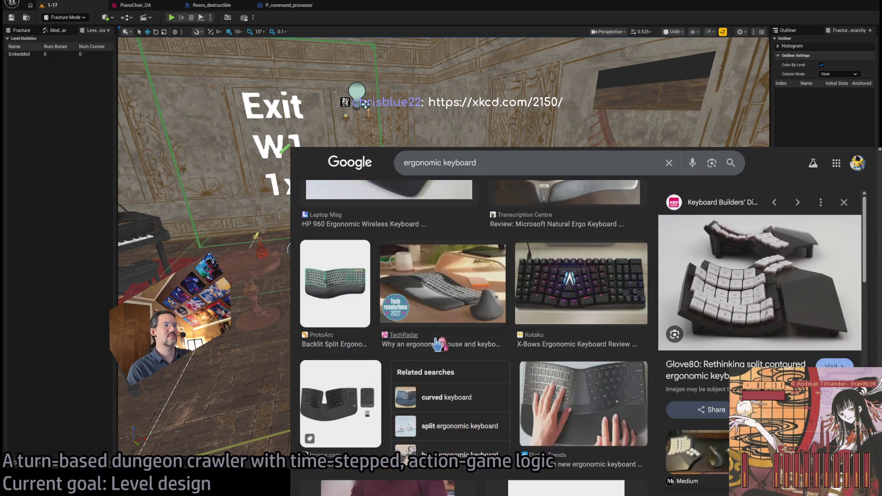
scroll(438, 343, down, 10)
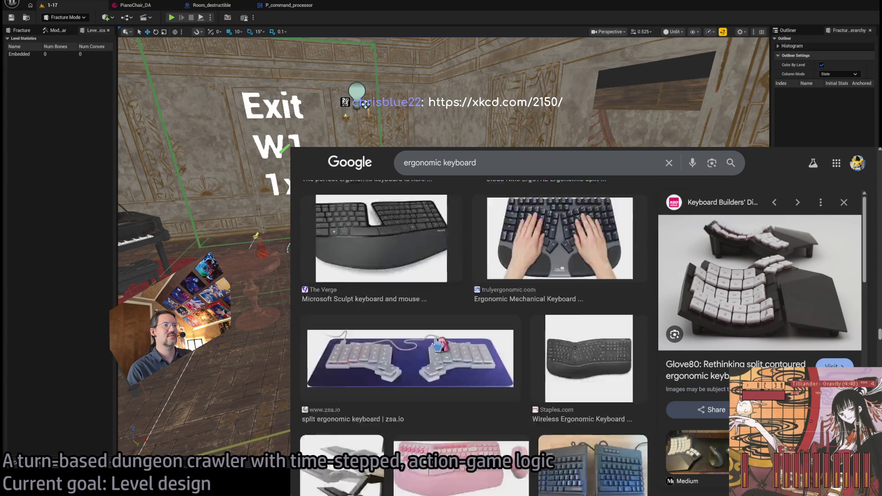
scroll(437, 342, down, 5)
scroll(403, 339, up, 5)
scroll(413, 329, down, 10)
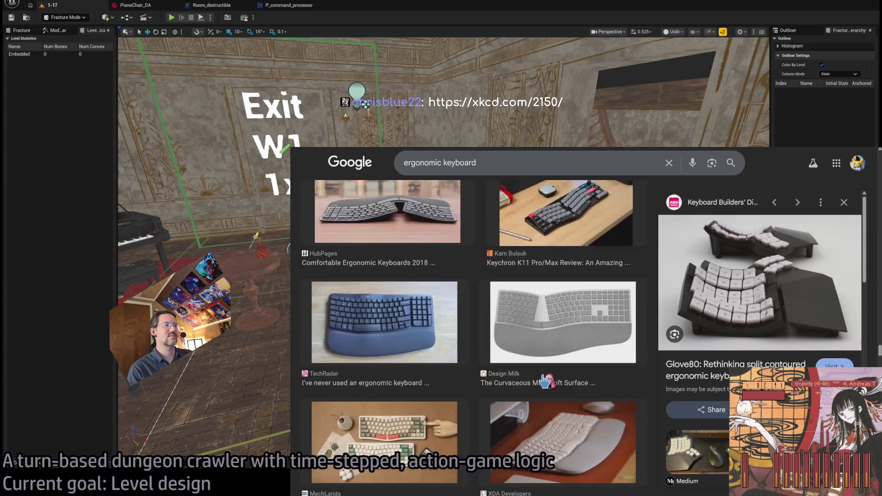
scroll(545, 380, down, 10)
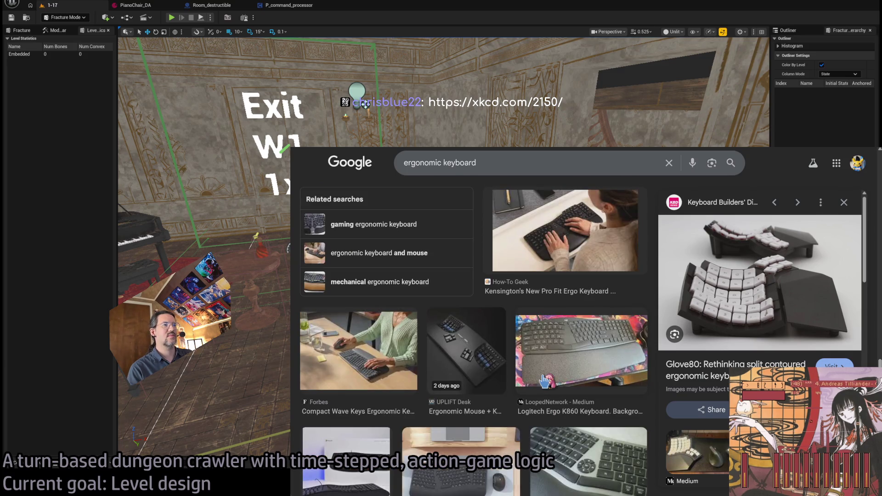
scroll(544, 380, down, 3)
scroll(545, 381, up, 2)
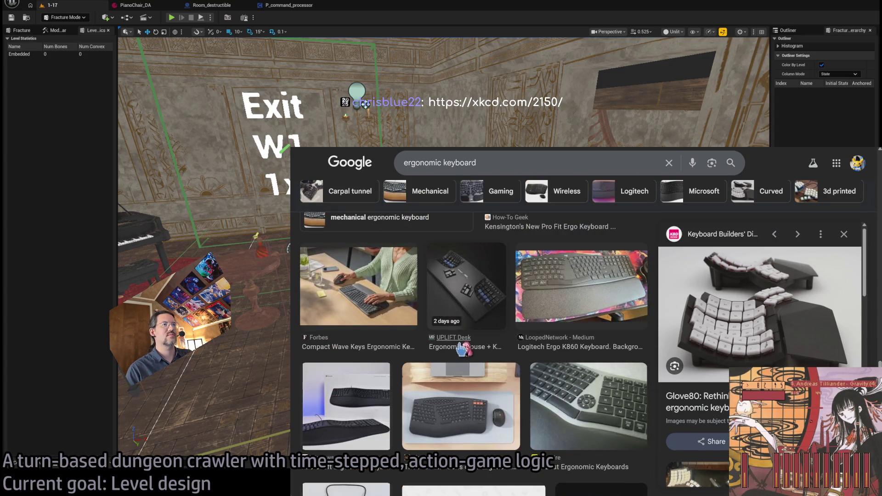
triple_click(483, 162)
Step: Search Google for 'Kinesis keyboard' and show the web results
text(Kinesis)
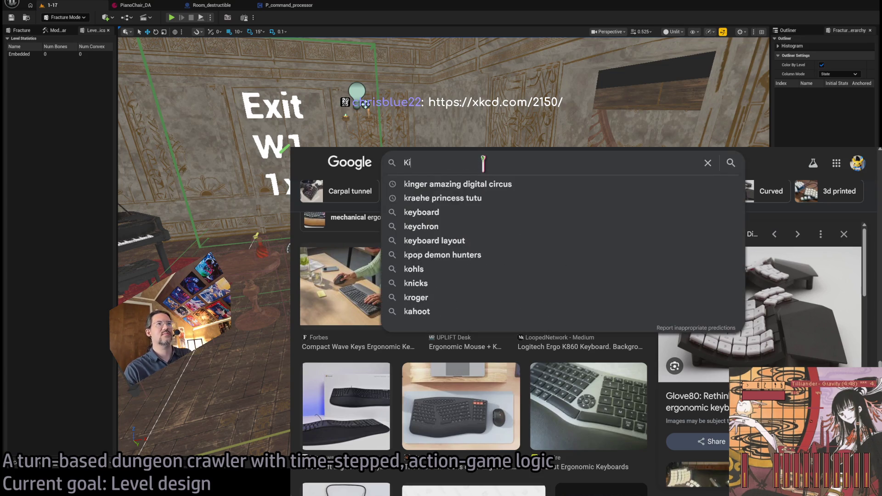
key(Return)
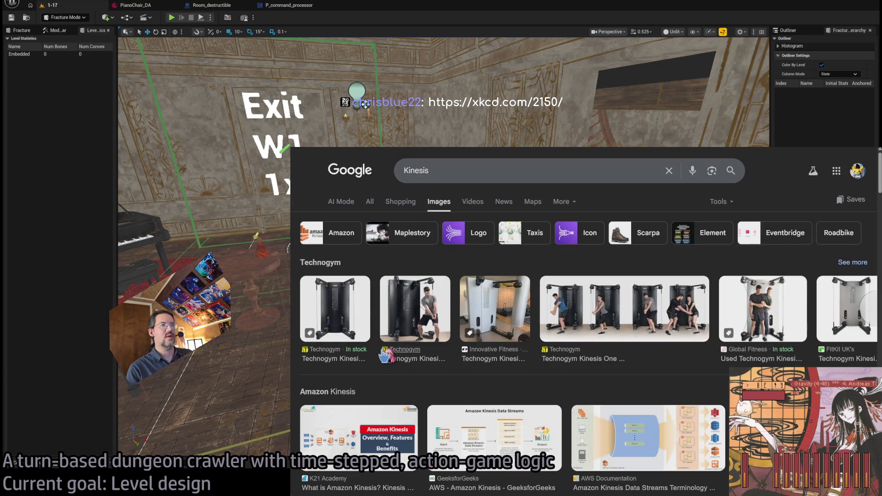
click(478, 172)
text(keyboard)
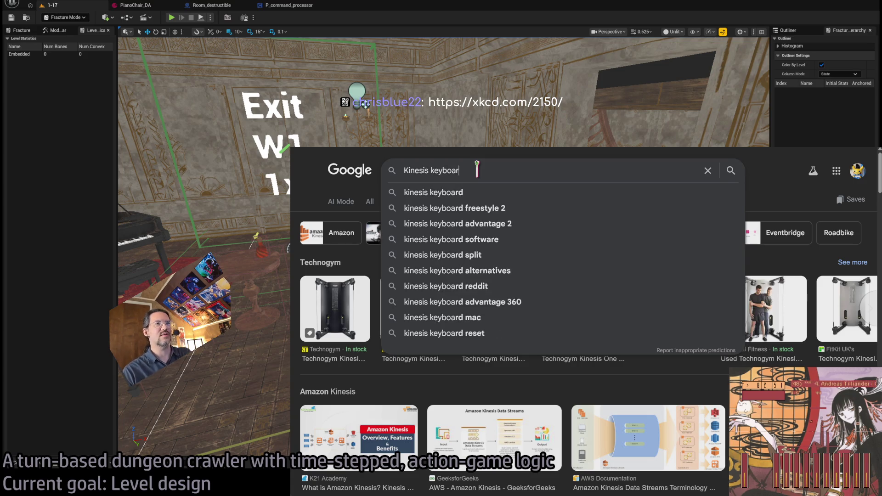
key(Return)
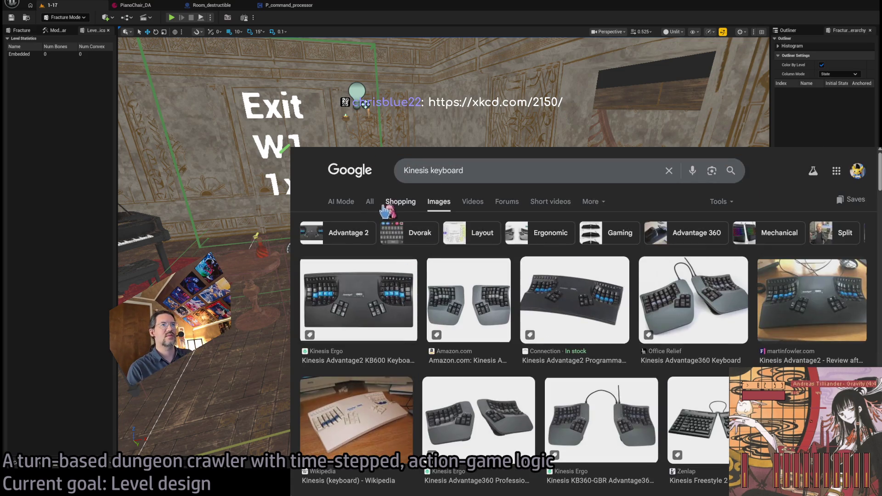
click(370, 202)
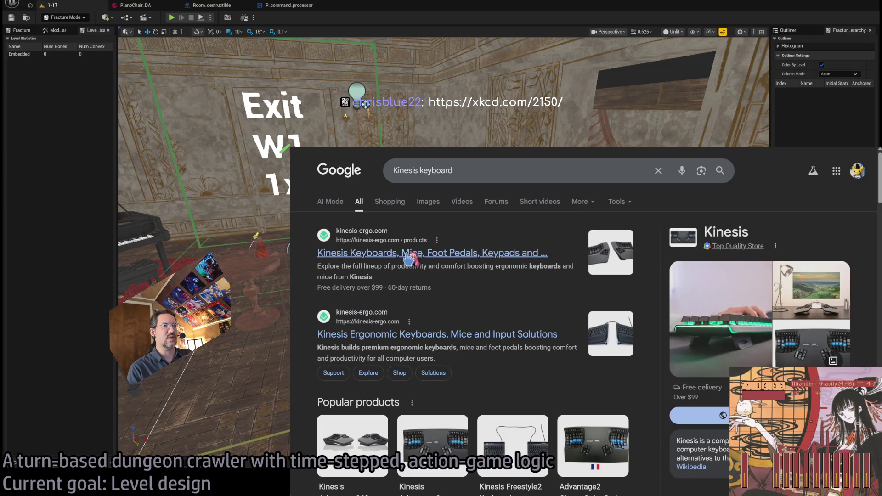
Step: Open the Kinesis Store listing and scroll down to the Vertical Mice lineup
click(432, 243)
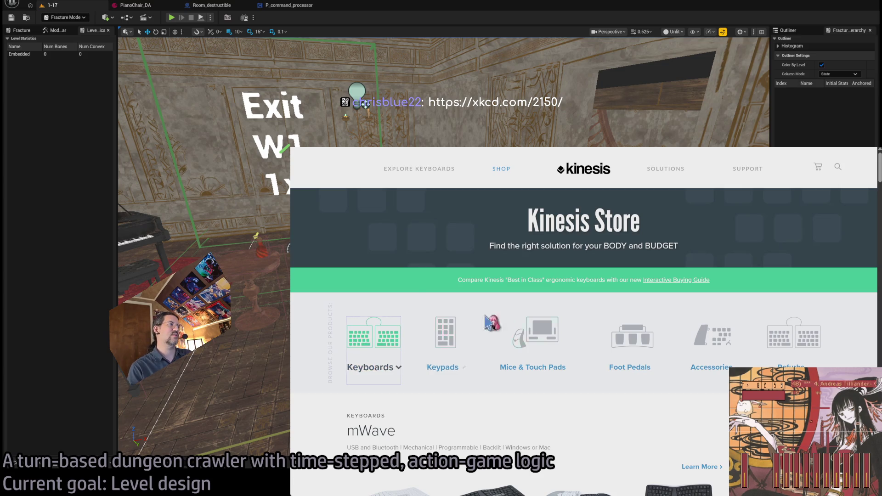
scroll(471, 399, down, 3)
scroll(407, 361, down, 5)
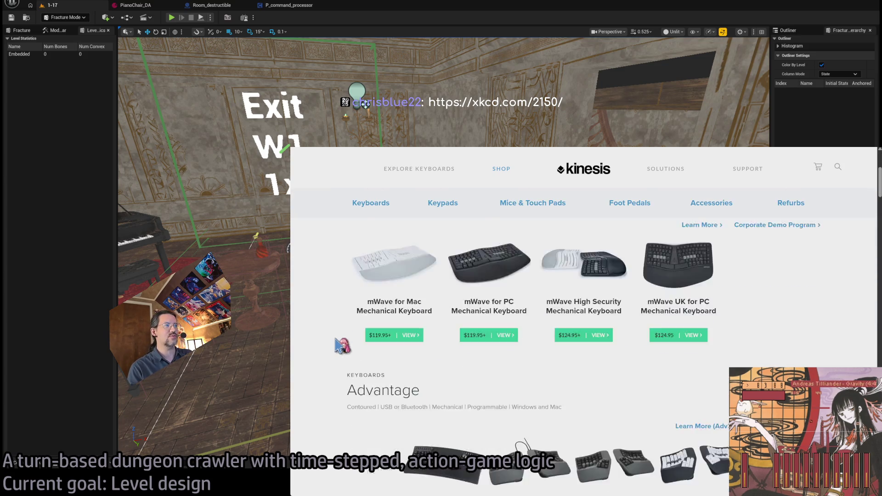
scroll(381, 344, down, 5)
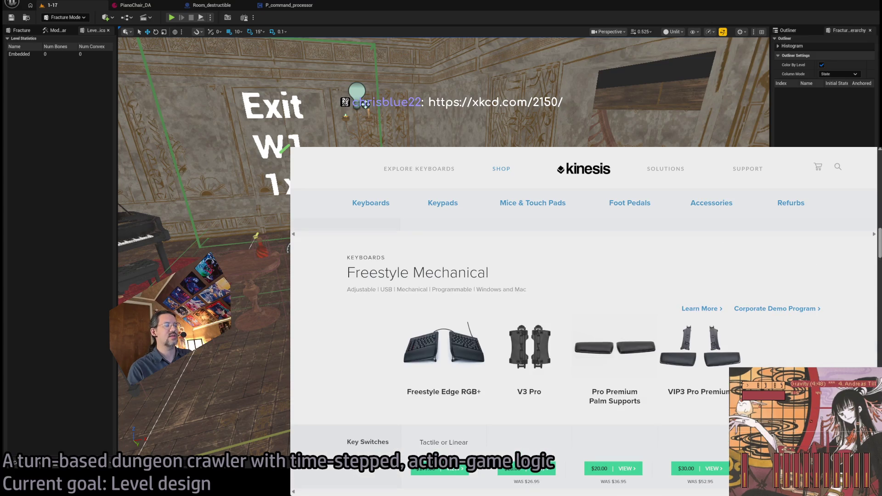
scroll(583, 321, down, 10)
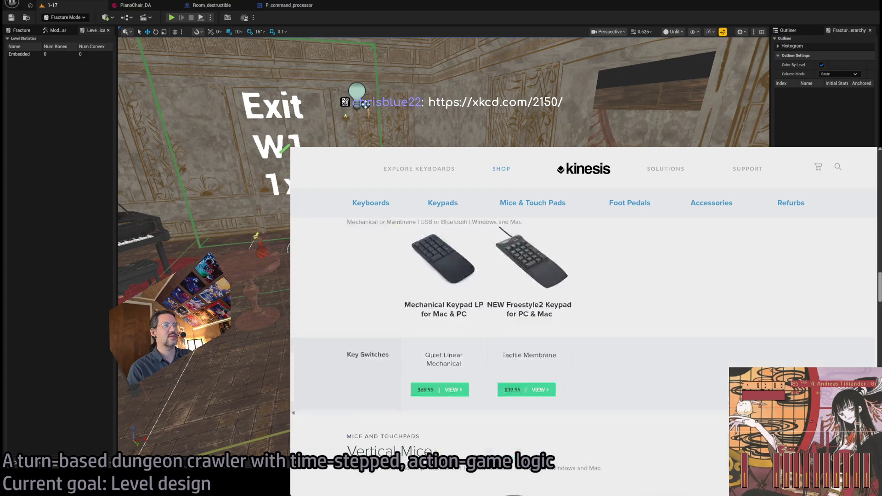
scroll(642, 381, down, 4)
scroll(658, 285, down, 1)
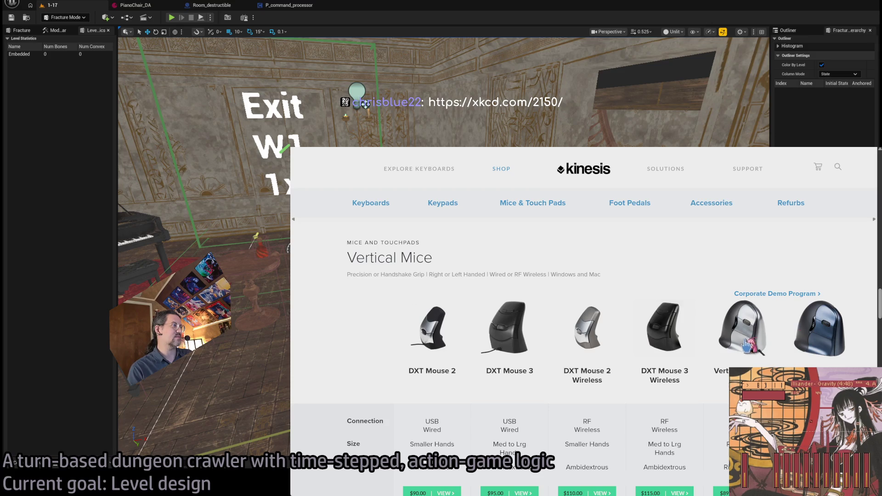
scroll(632, 244, down, 1)
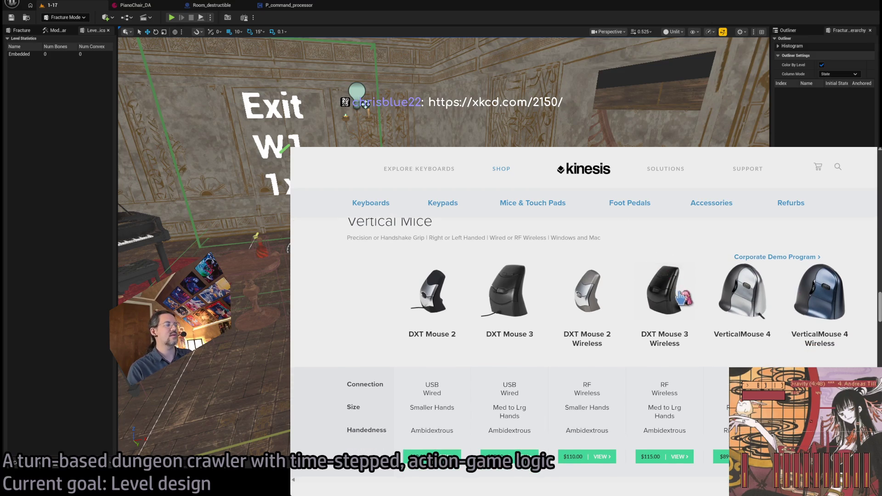
Step: Open the VerticalMouse 4 product page and read its description
click(750, 304)
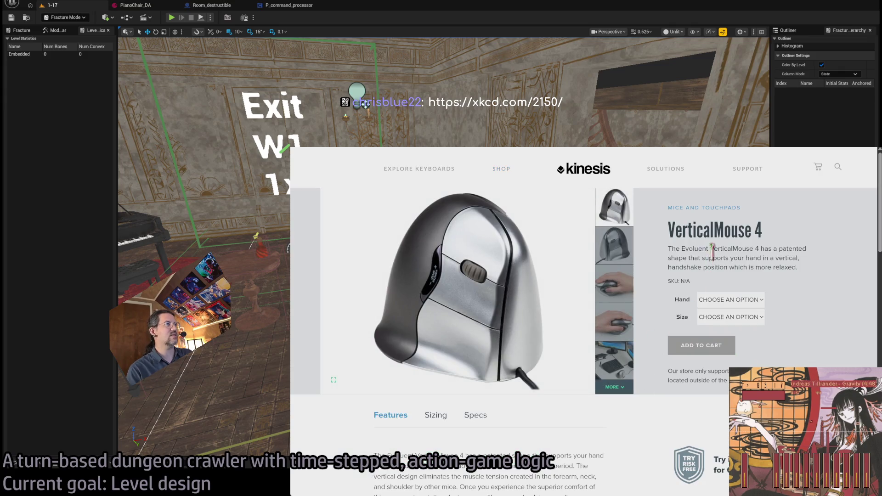
mouse_move(689, 245)
mouse_down()
mouse_move(753, 249)
mouse_move(738, 266)
mouse_up()
click(744, 258)
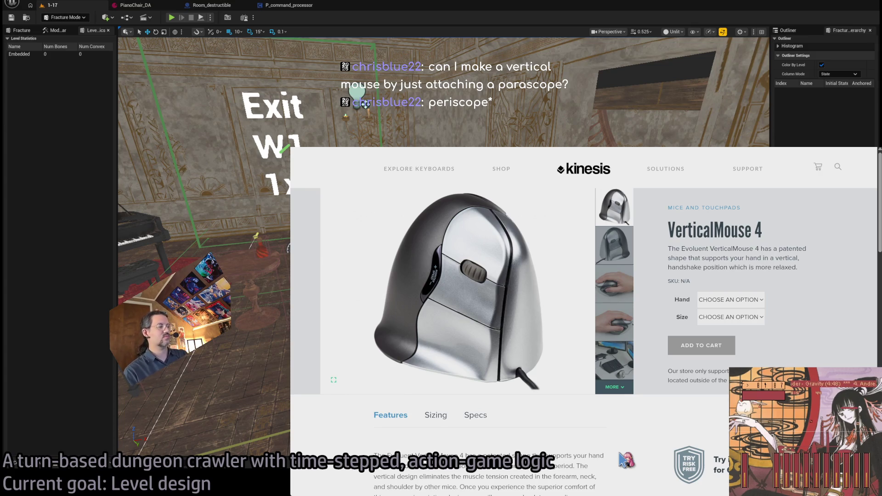
key(alt+Left)
key(alt+Right)
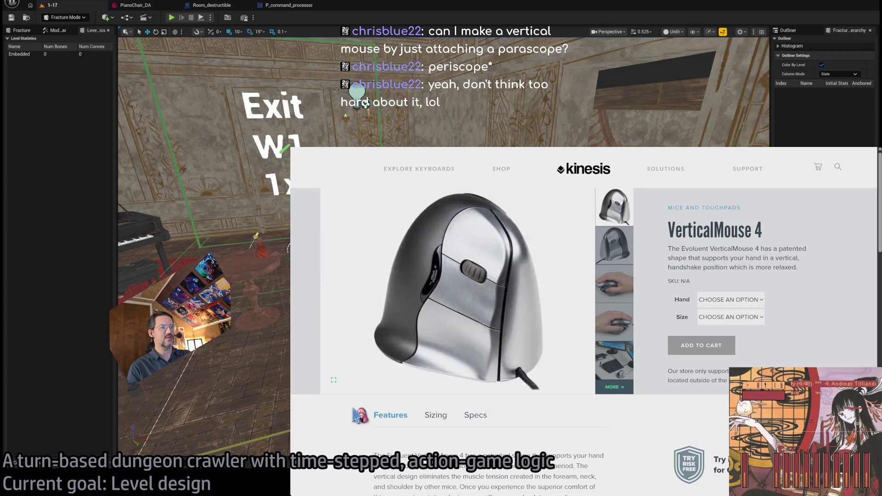
Step: View the product photos full-size and make the hand-on-mouse photo the main image
click(334, 380)
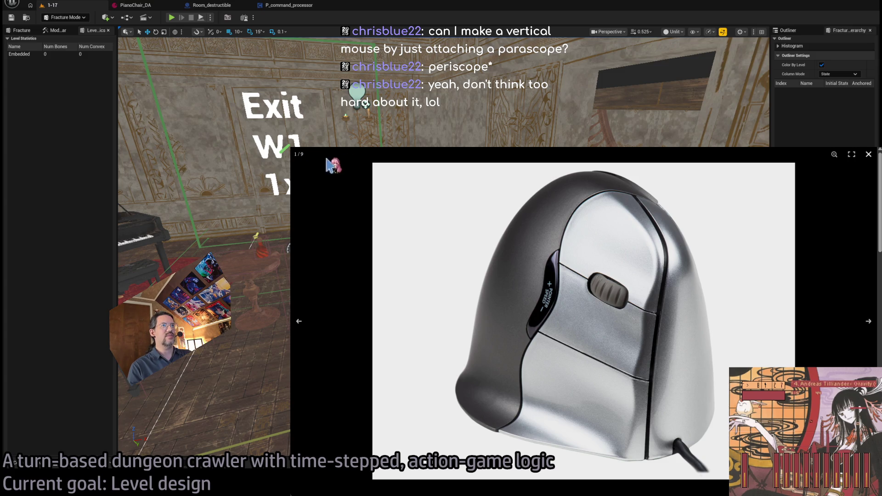
click(869, 158)
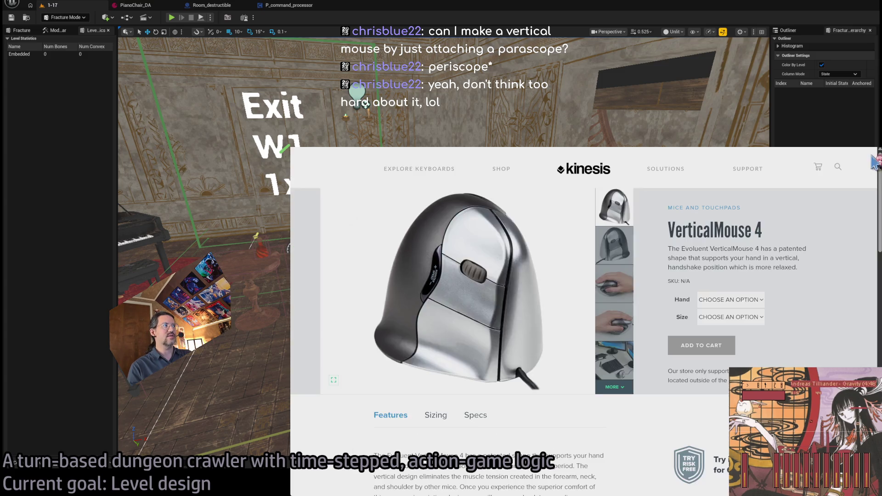
click(613, 283)
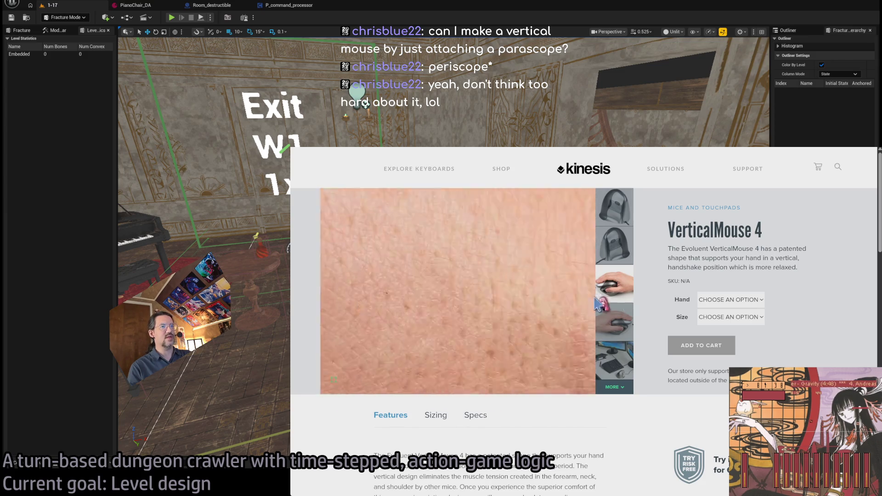
click(333, 380)
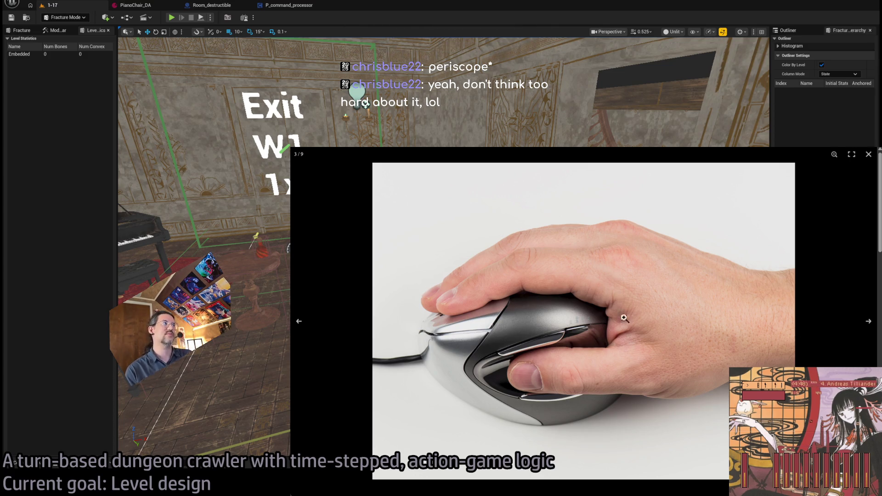
click(868, 154)
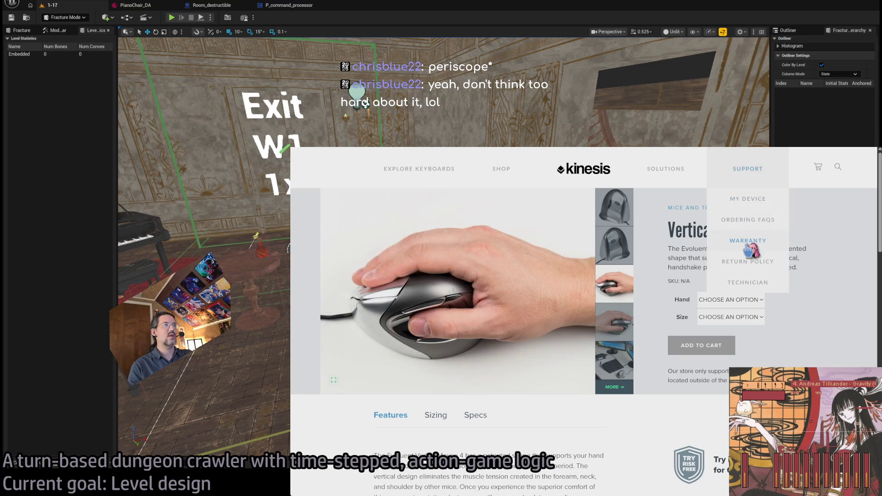
Step: Go back to the Kinesis shop's Vertical Mice listing
key(alt+Left)
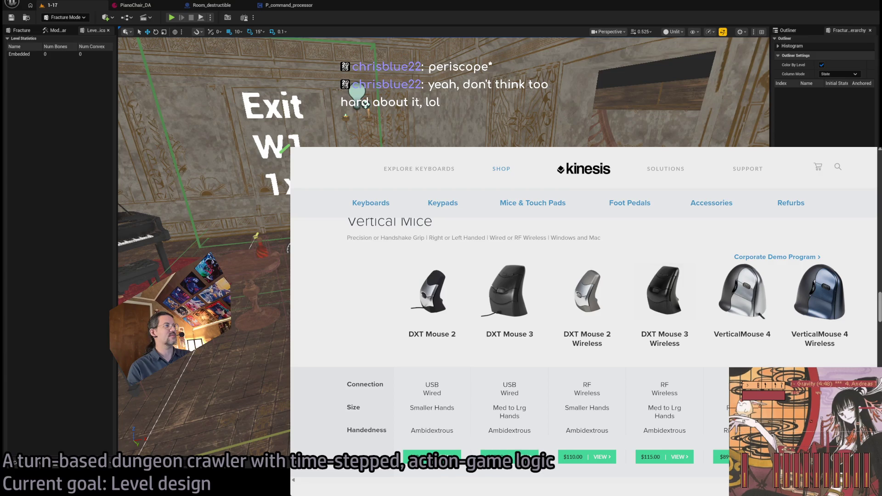
key(alt+Tab)
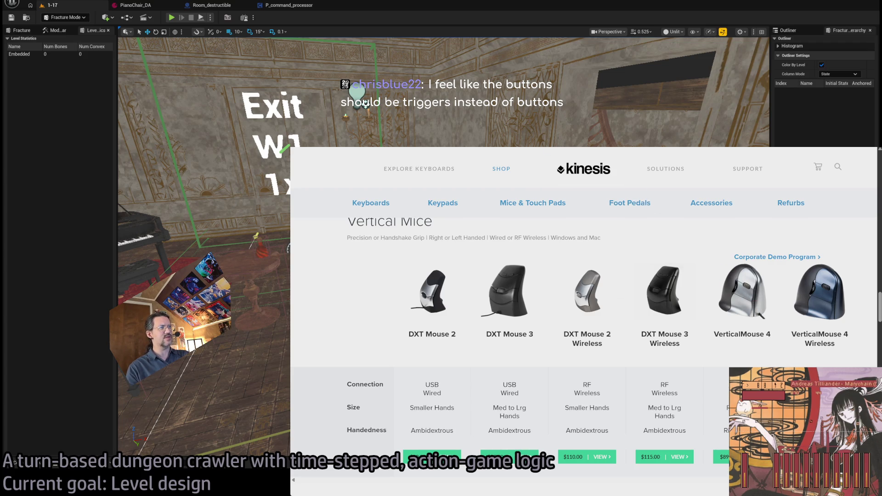
Step: Scroll past Touchpads to the foot pedals and open the $35.00 Single Pedal for Savant Elite2 & JSB
scroll(349, 356, down, 5)
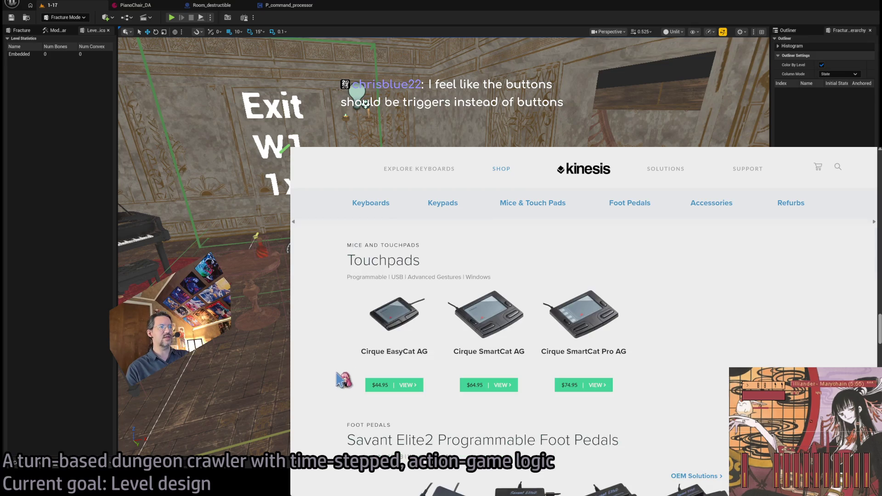
scroll(376, 365, down, 3)
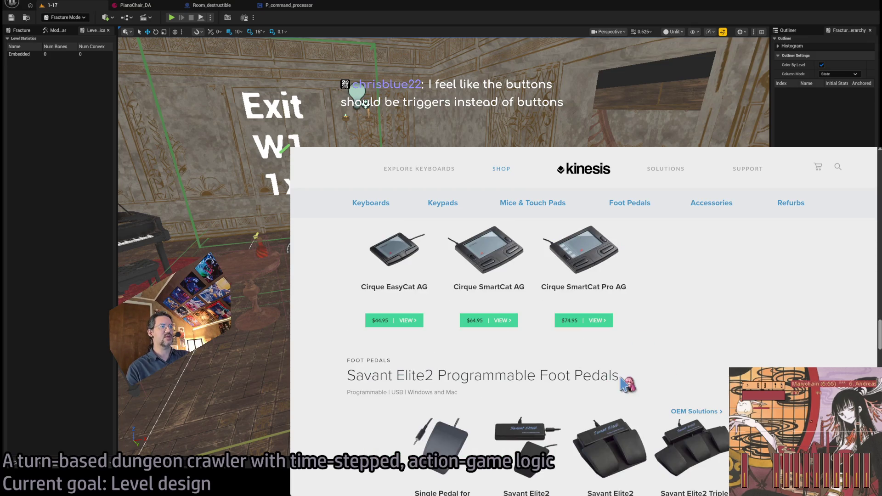
scroll(367, 404, down, 2)
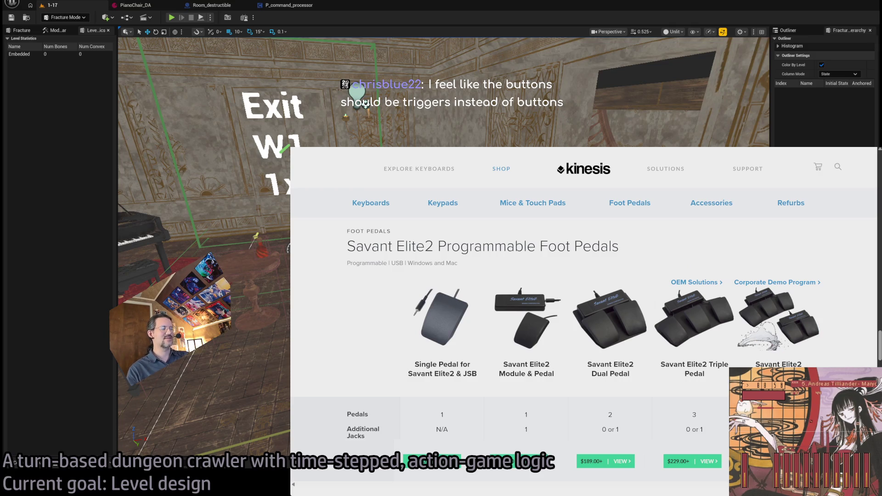
scroll(840, 324, down, 2)
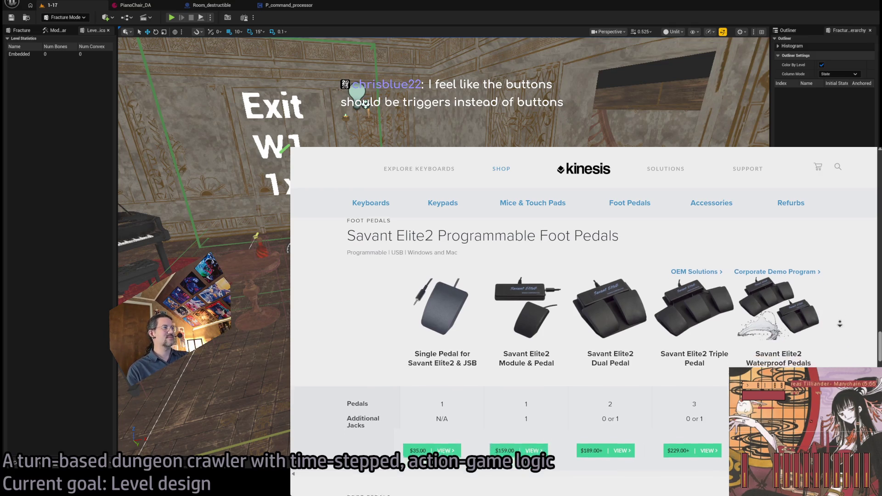
scroll(839, 324, down, 1)
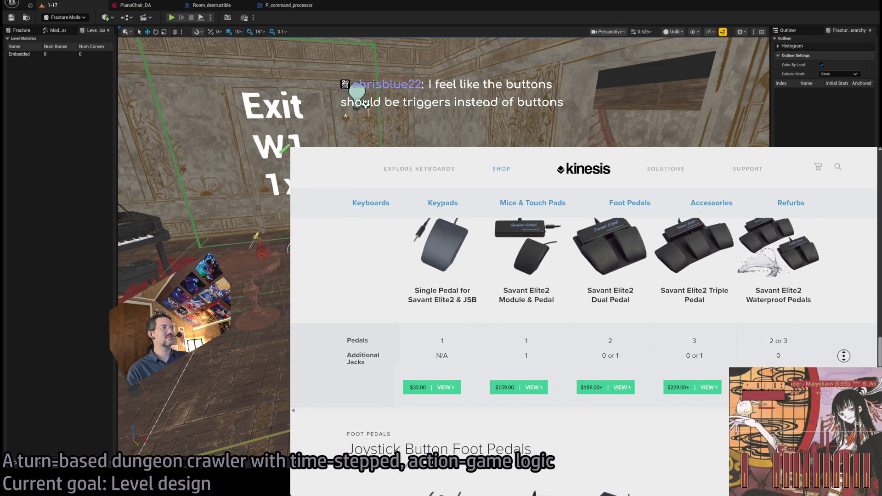
scroll(555, 356, down, 3)
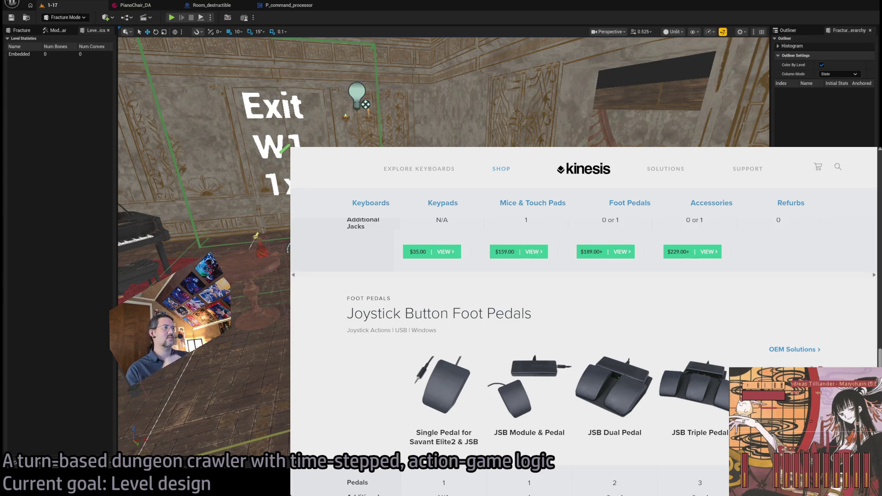
scroll(583, 321, down, 1)
scroll(584, 321, down, 5)
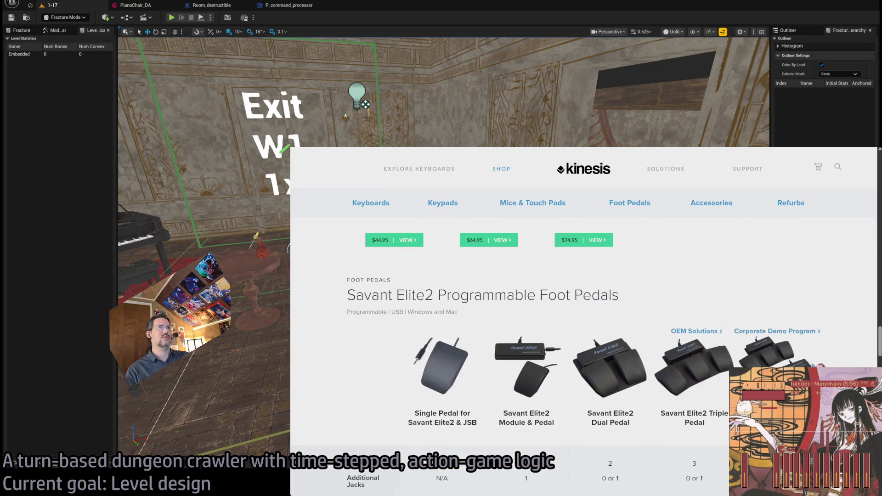
middle_click(336, 353)
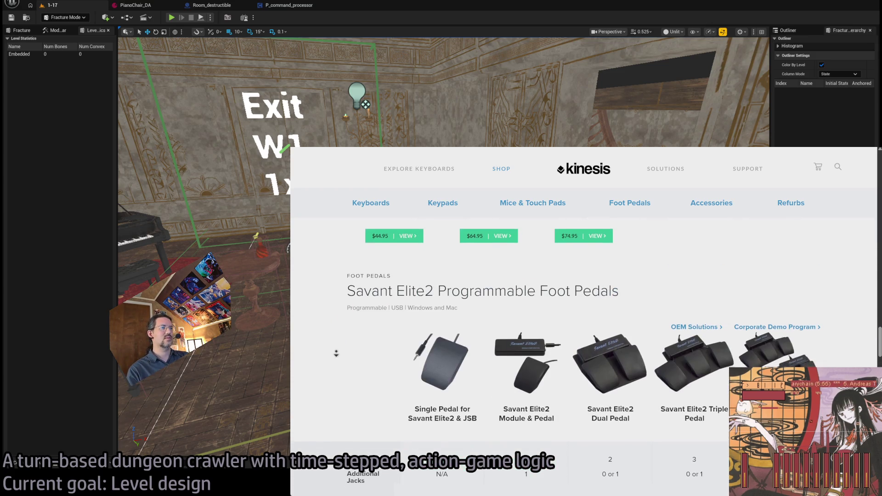
scroll(335, 353, down, 4)
middle_click(342, 372)
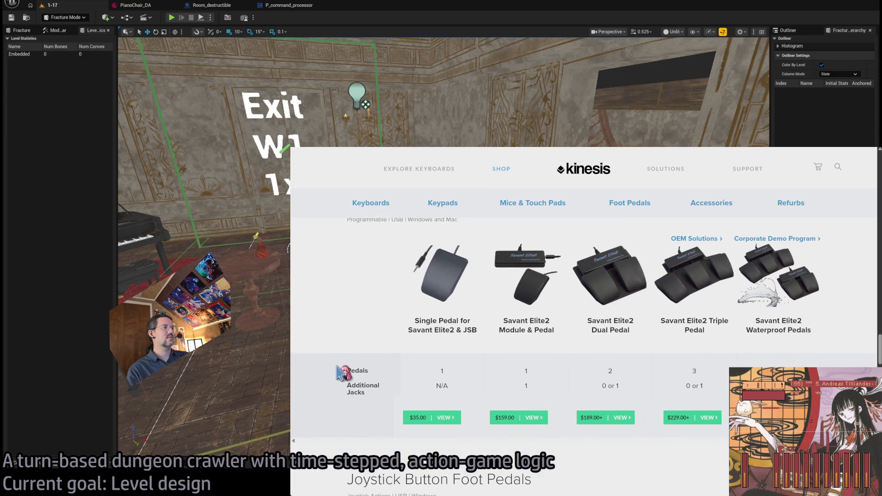
middle_click(355, 339)
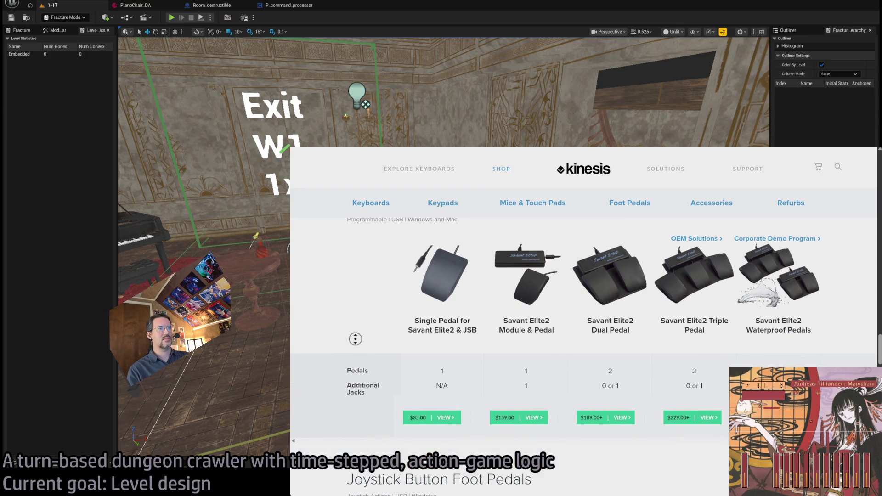
scroll(355, 339, up, 2)
middle_click(357, 305)
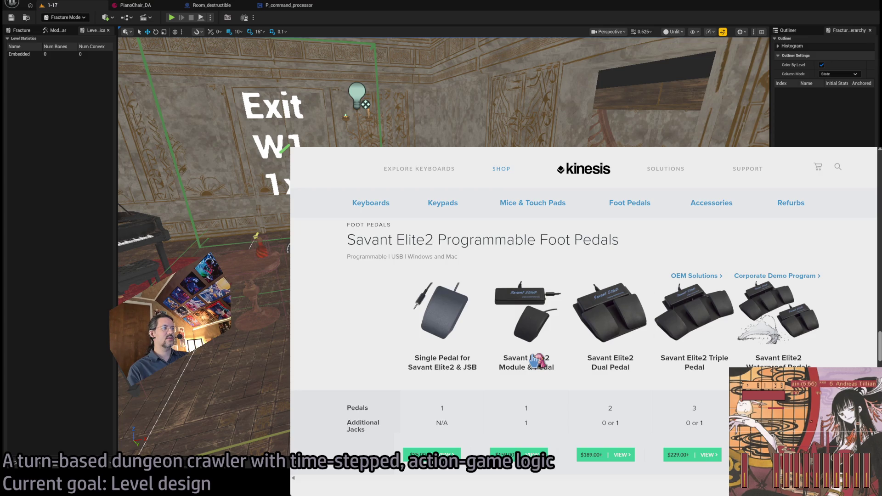
click(457, 334)
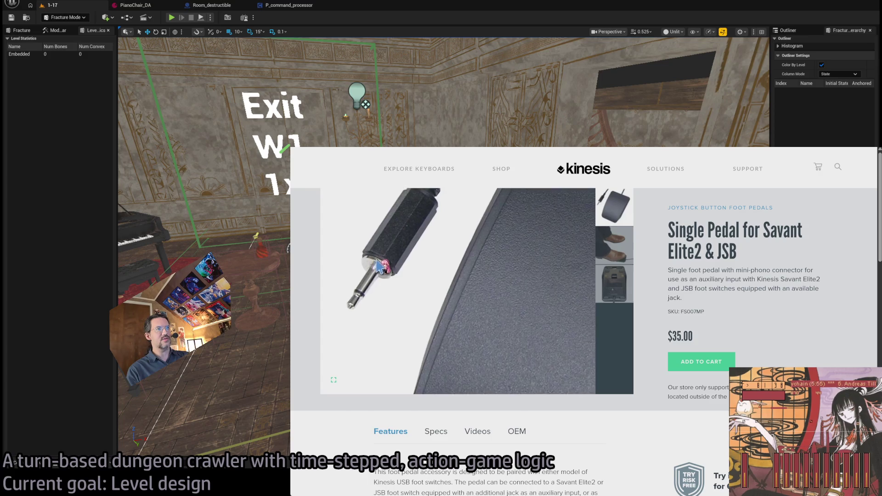
Step: Show the full pedal photo, then return to the foot pedals price comparison listing
click(624, 204)
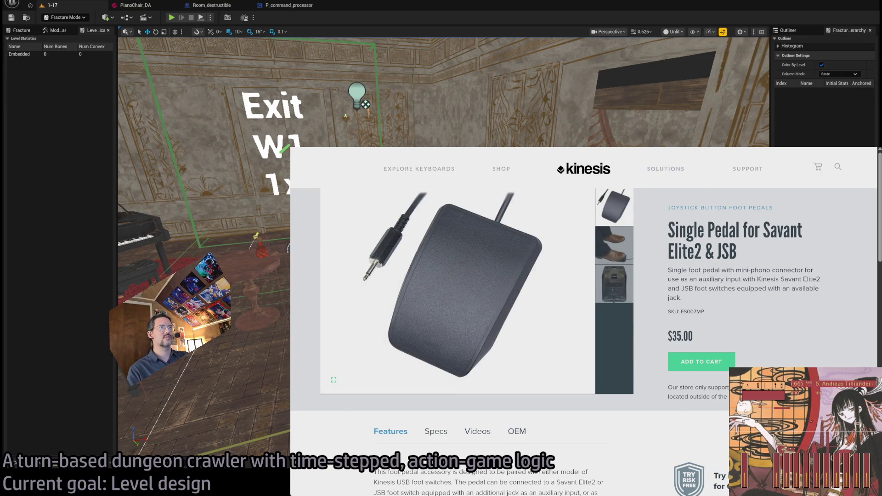
key(alt+Left)
Step: Scroll the Kinesis accessories and open the Freestyle2 Ascent page's second gallery photo
scroll(849, 321, down, 8)
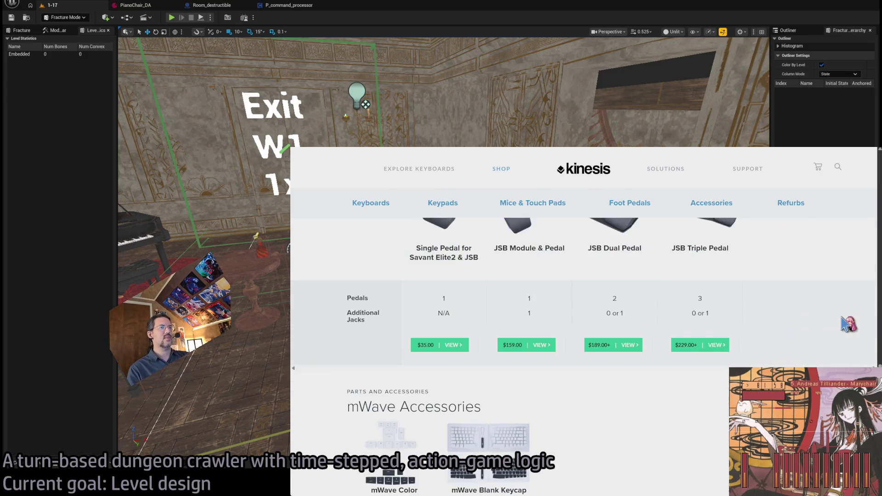
scroll(849, 324, down, 8)
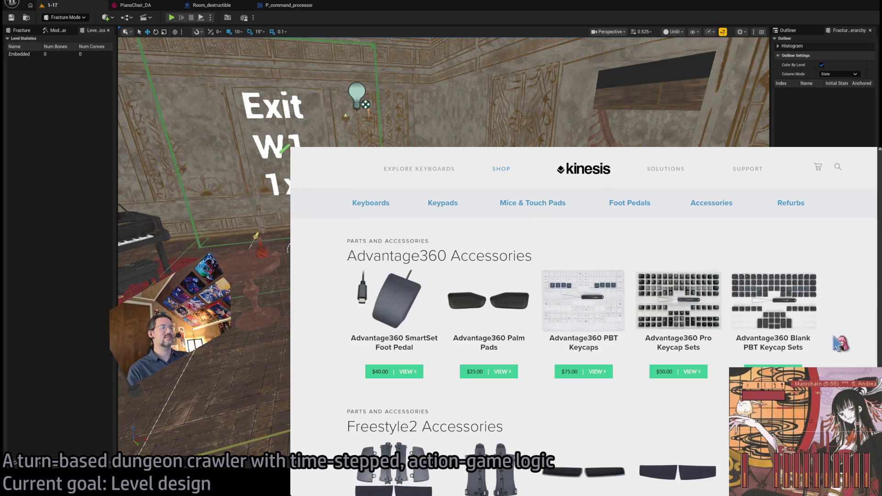
scroll(841, 344, down, 2)
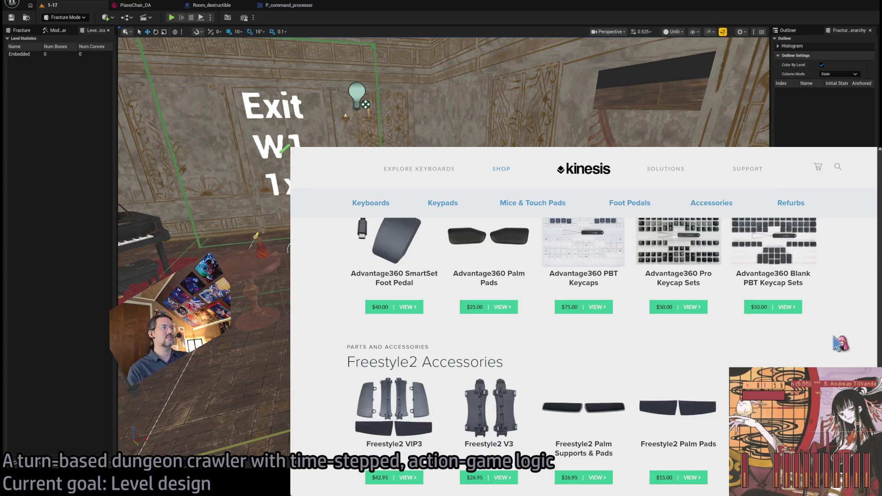
scroll(840, 343, down, 3)
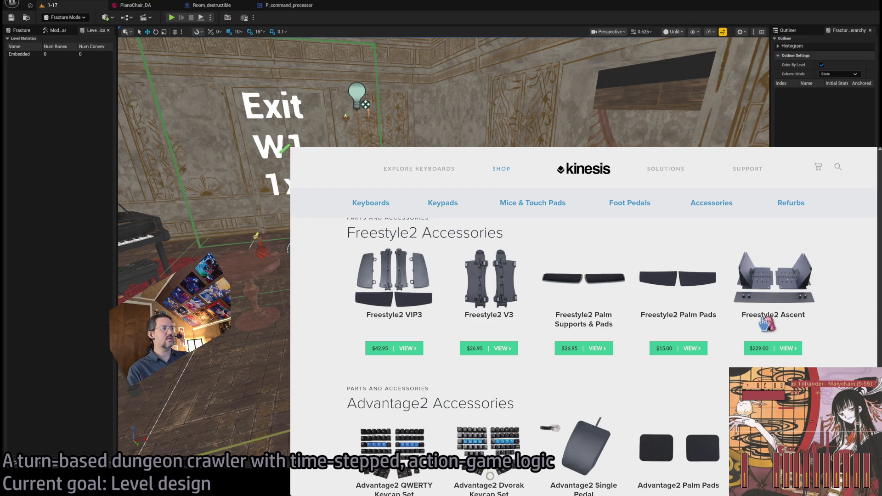
click(776, 309)
scroll(776, 309, down, 7)
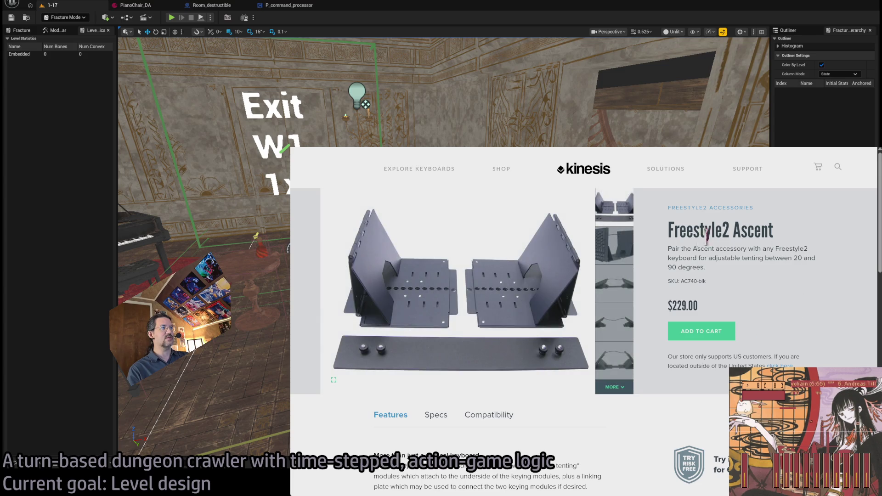
click(620, 251)
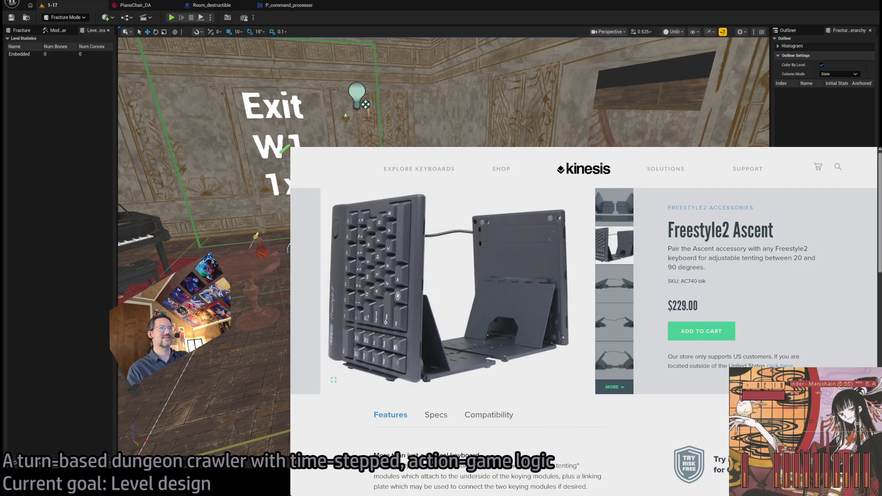
Step: Go back to the accessories listing, then switch back to the Unreal editor
key(alt+Left)
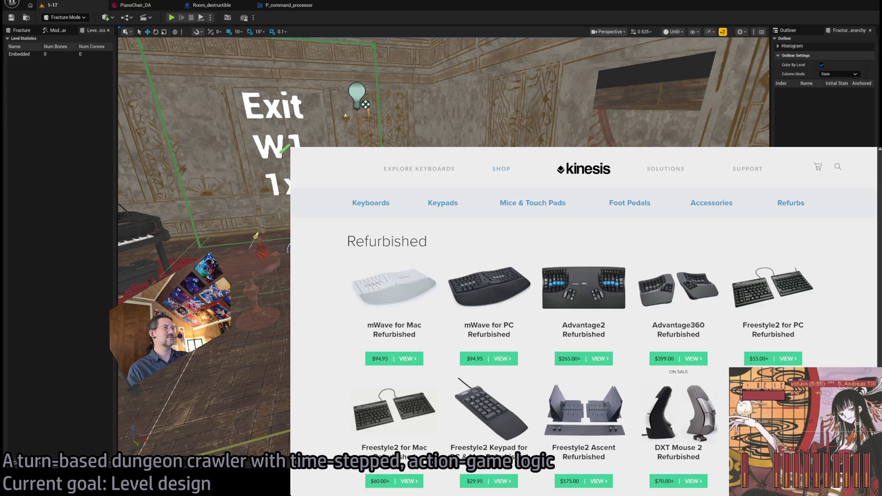
scroll(333, 296, down, 3)
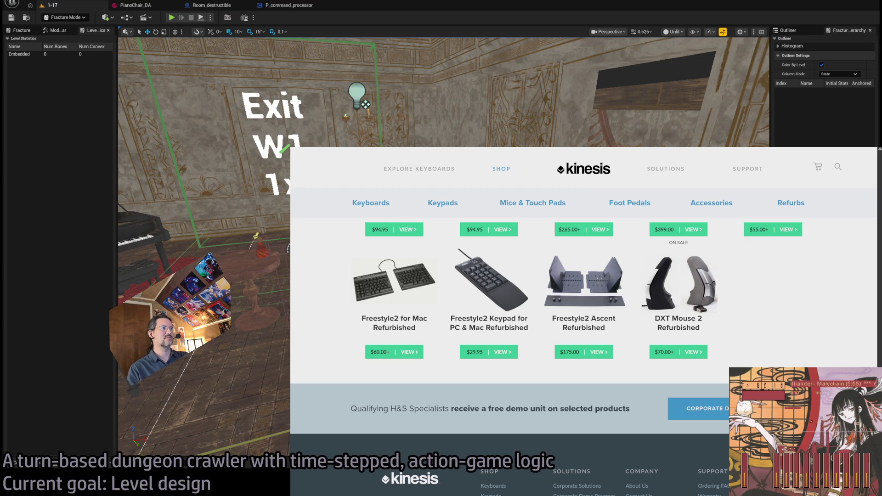
key(alt+Left)
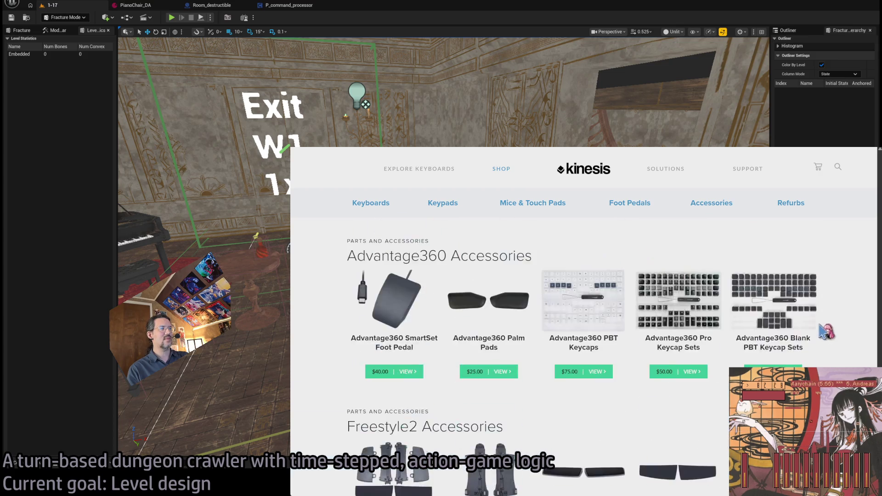
scroll(826, 330, down, 7)
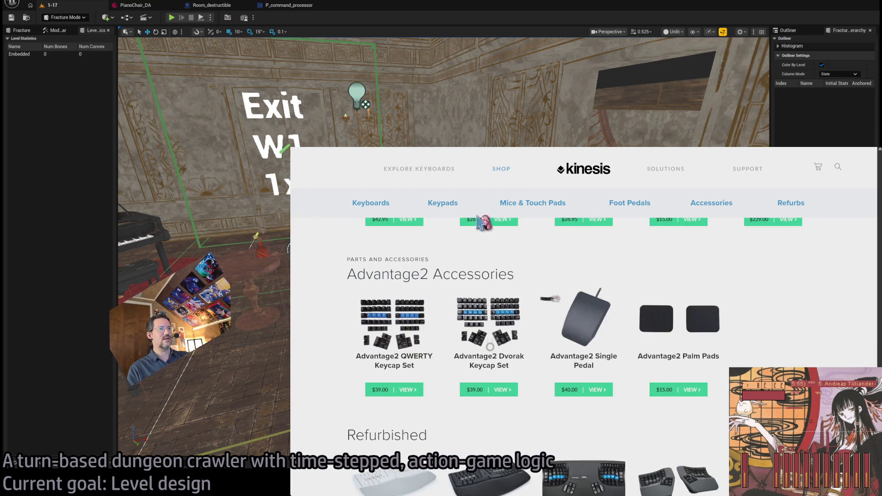
key(alt+Tab)
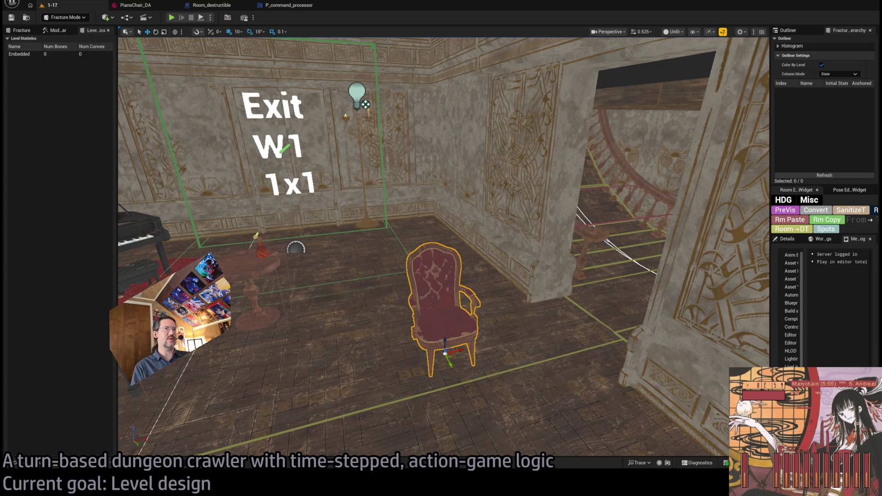
Step: Orbit around the red armchair to inspect it, then bring the Twitch browser window forward
mouse_move(482, 250)
mouse_down()
mouse_move(331, 254)
mouse_move(525, 249)
mouse_move(504, 220)
mouse_move(597, 238)
mouse_move(459, 269)
mouse_move(496, 267)
mouse_up()
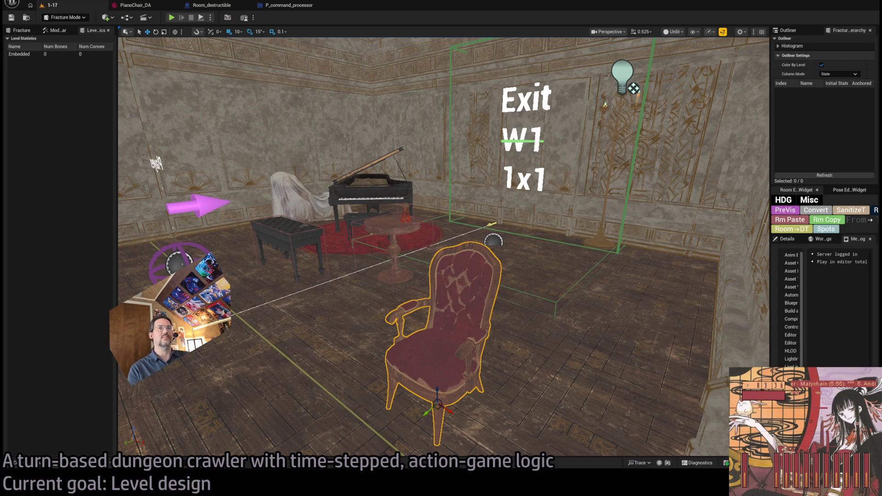
drag(439, 205, 363, 197)
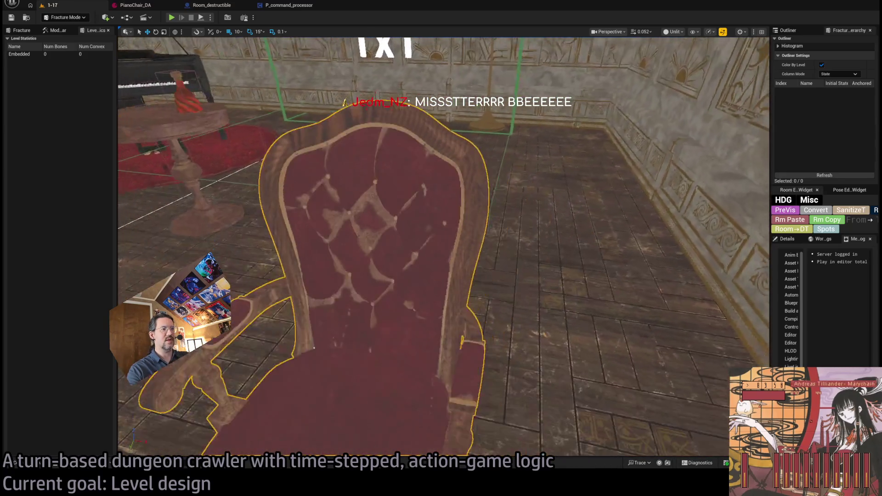
mouse_move(436, 219)
mouse_down()
mouse_move(381, 218)
mouse_move(435, 219)
mouse_move(407, 238)
mouse_up()
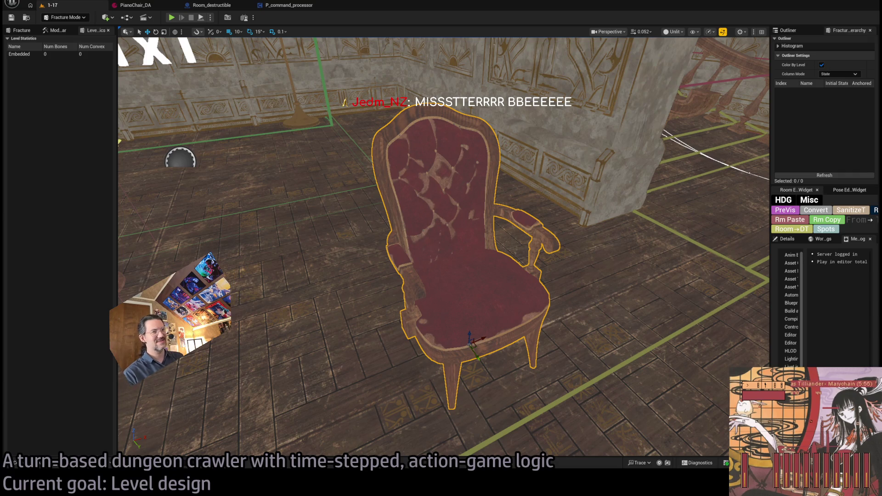
key(super+2)
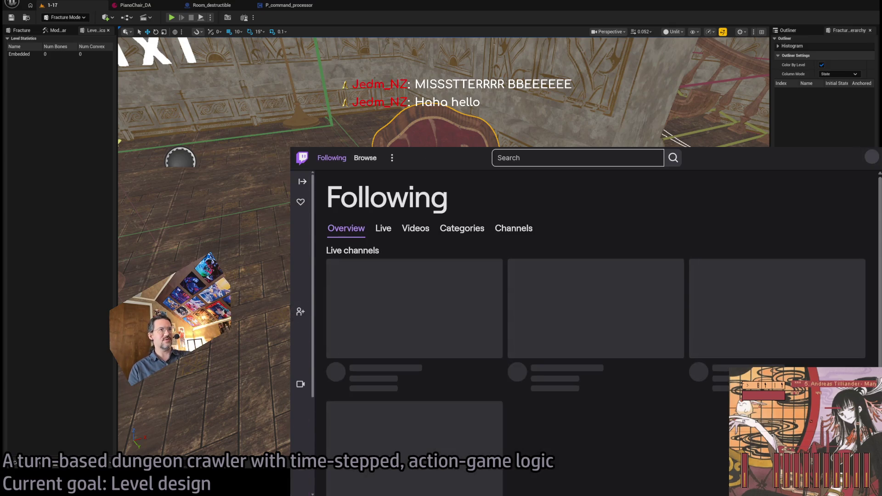
Step: Search Twitch for the streamer's channel and open its last stream, 'Blender & UE5 | 100 Clouds, No Doubt'
scroll(510, 281, down, 4)
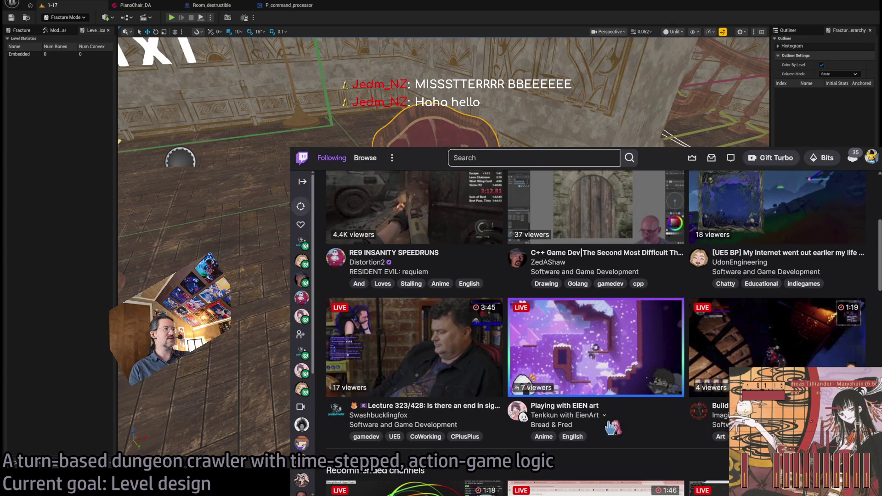
scroll(577, 303, up, 4)
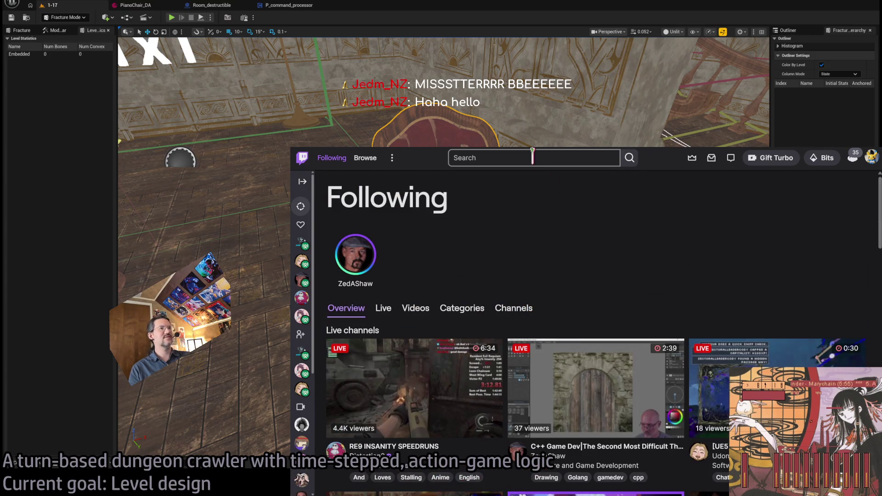
click(533, 158)
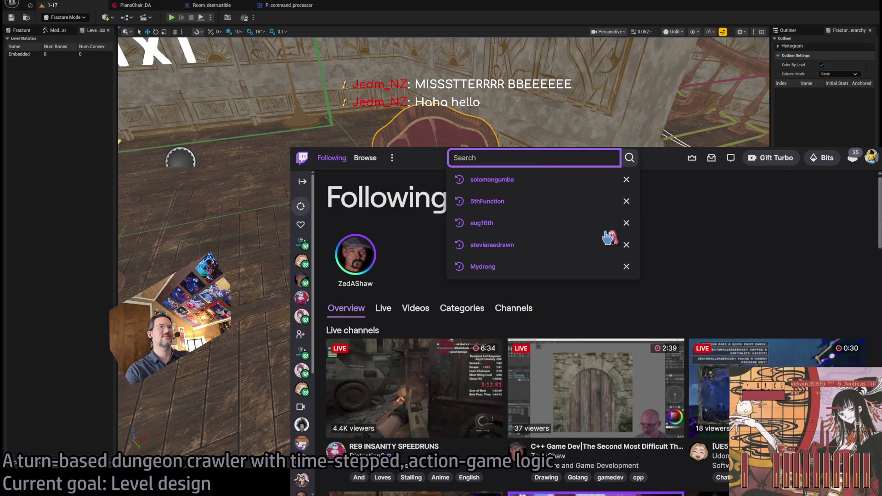
text(Jedm_NZ)
click(542, 190)
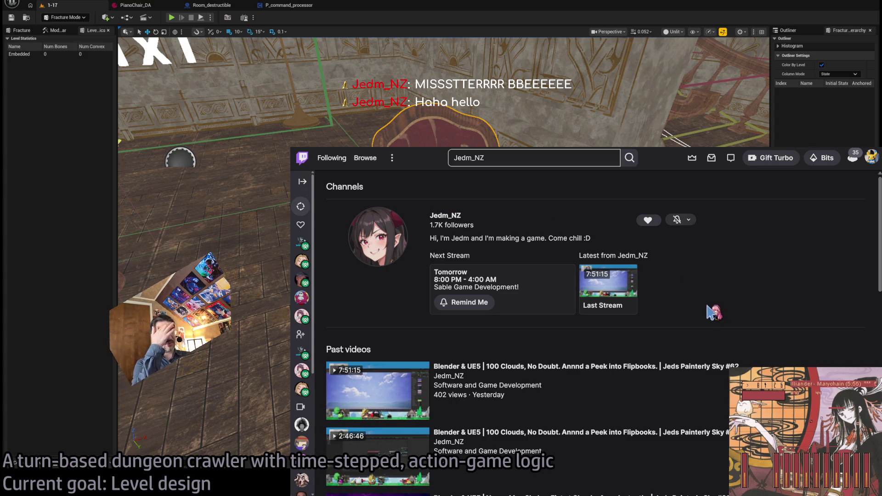
click(616, 283)
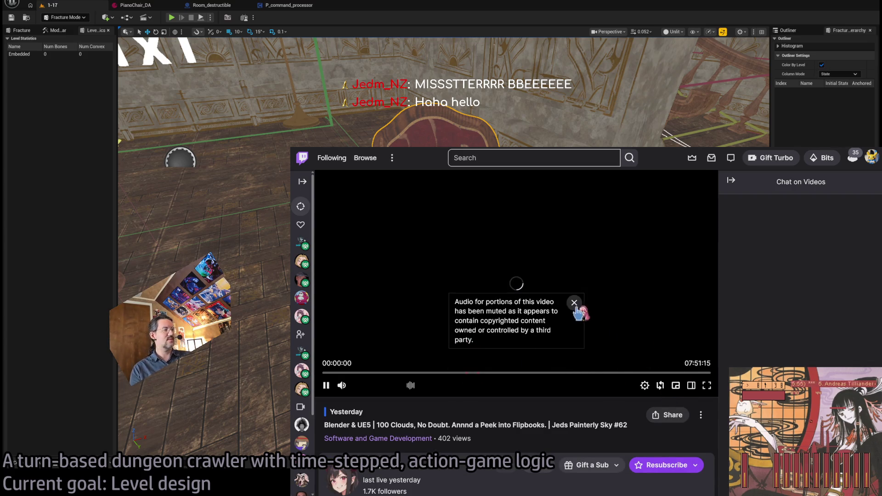
Step: Dismiss the muted-audio notice and mute the past broadcast's player
click(574, 304)
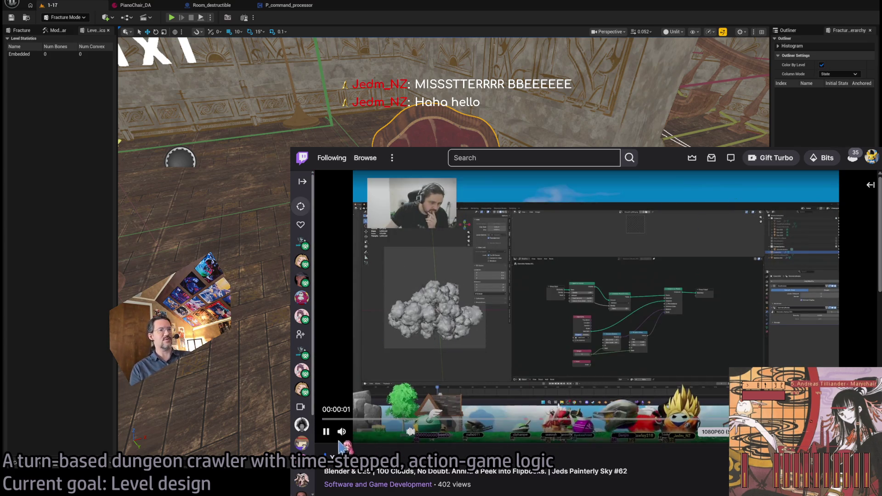
click(342, 431)
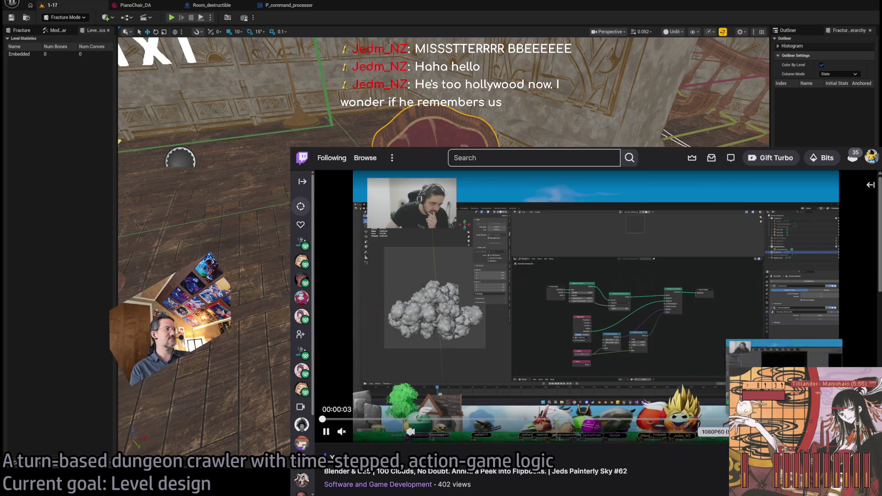
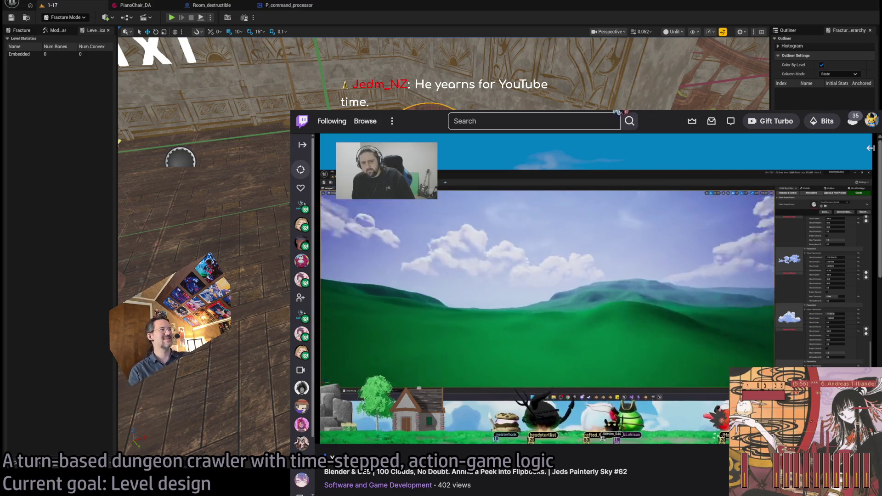
Step: Load google.com in the browser, then hide it to return to the Unreal Editor
click(617, 112)
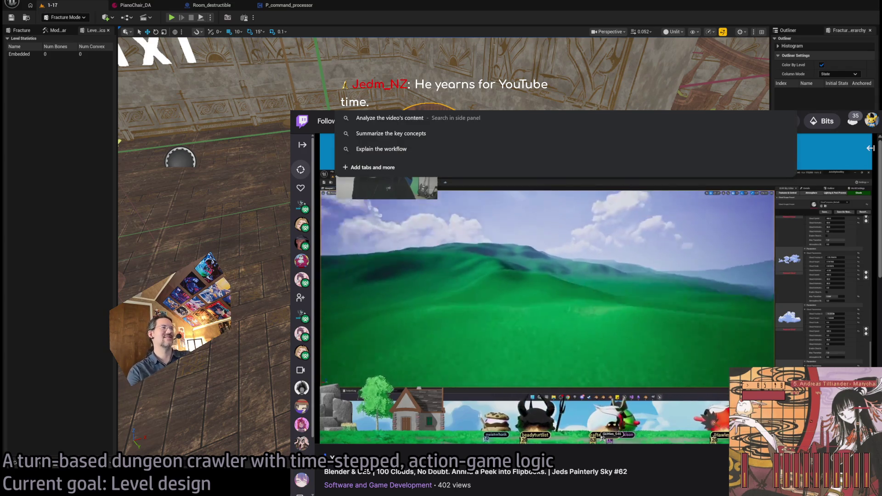
text(google.com)
key(Return)
key(alt+Tab)
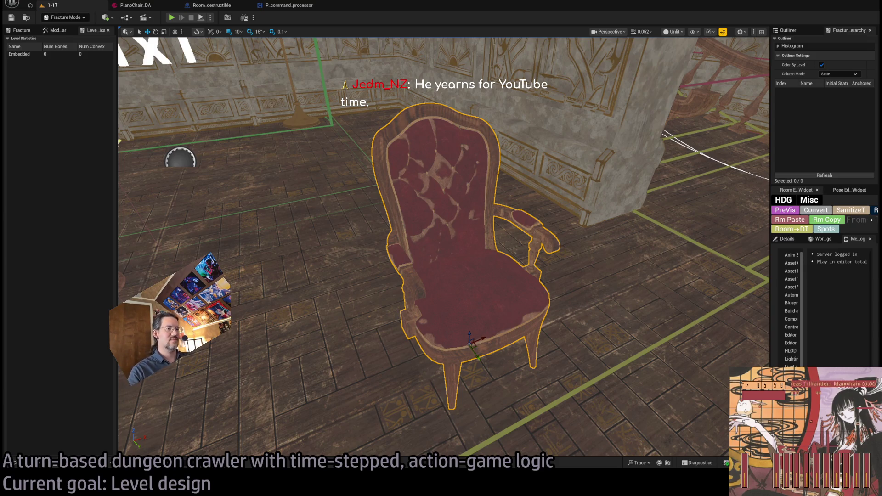
Step: Choose Uniform fracturing in the fracture tools and widen the SM_Chair Details panel
drag(480, 238, 485, 276)
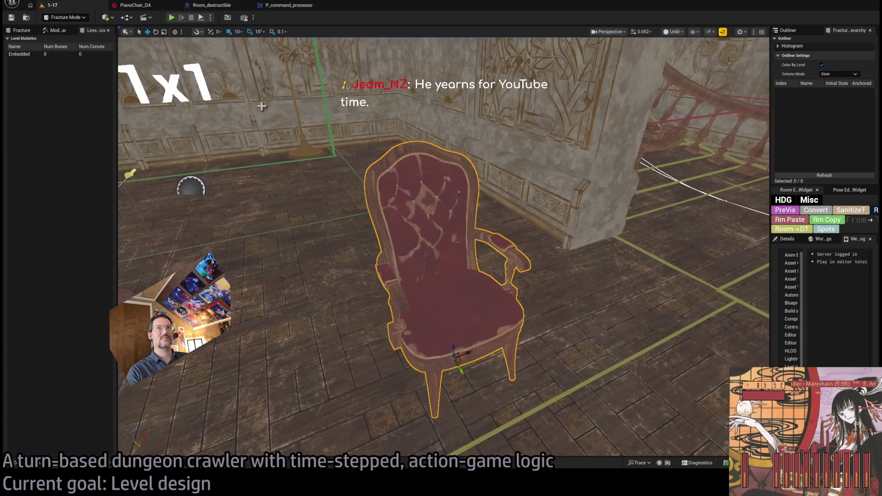
click(21, 31)
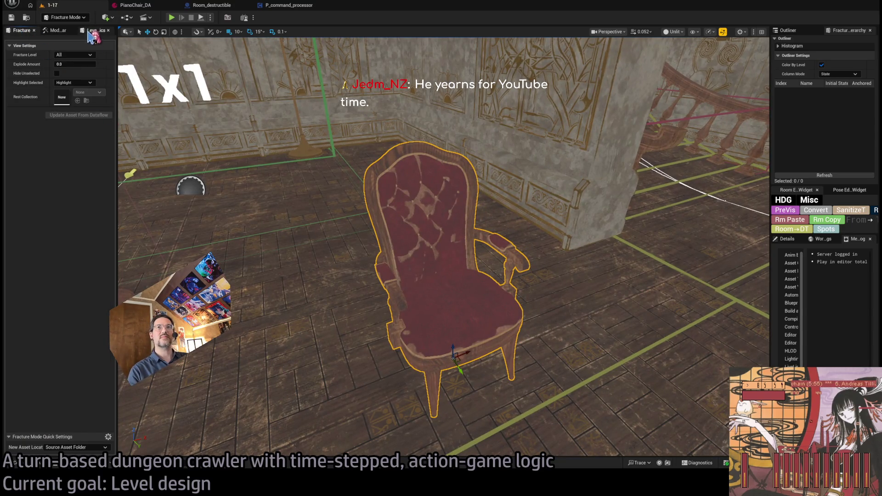
click(56, 30)
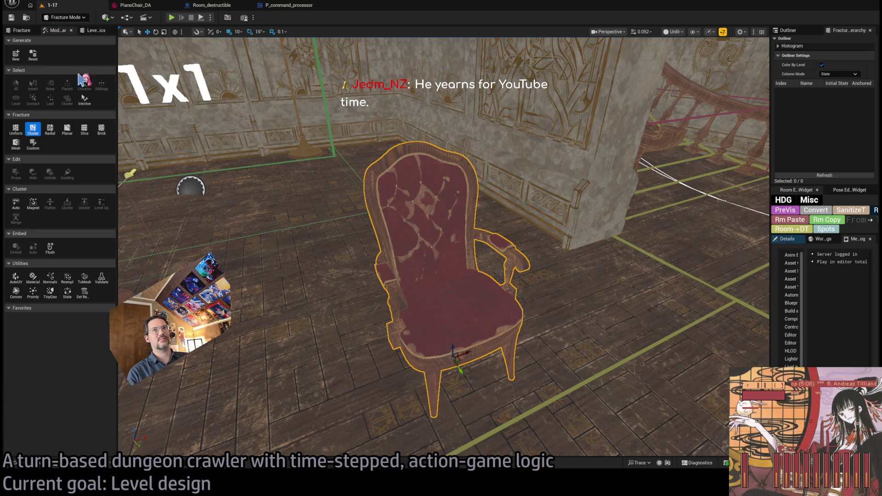
click(15, 129)
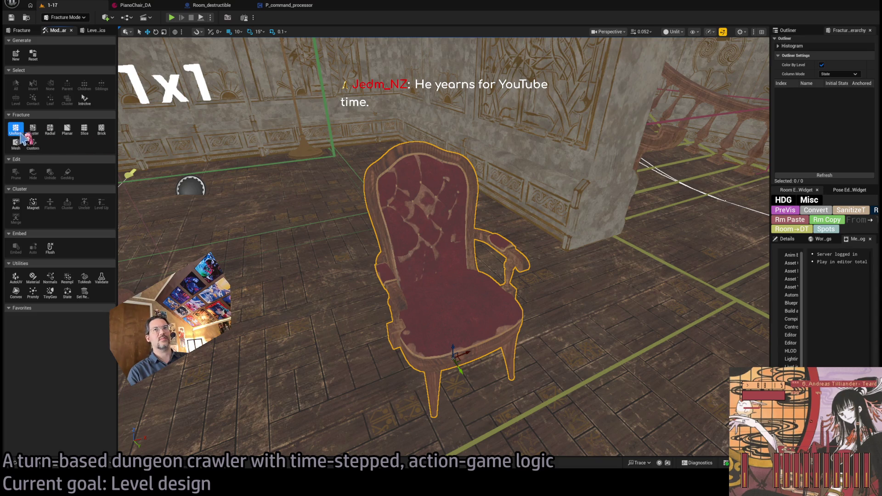
click(787, 240)
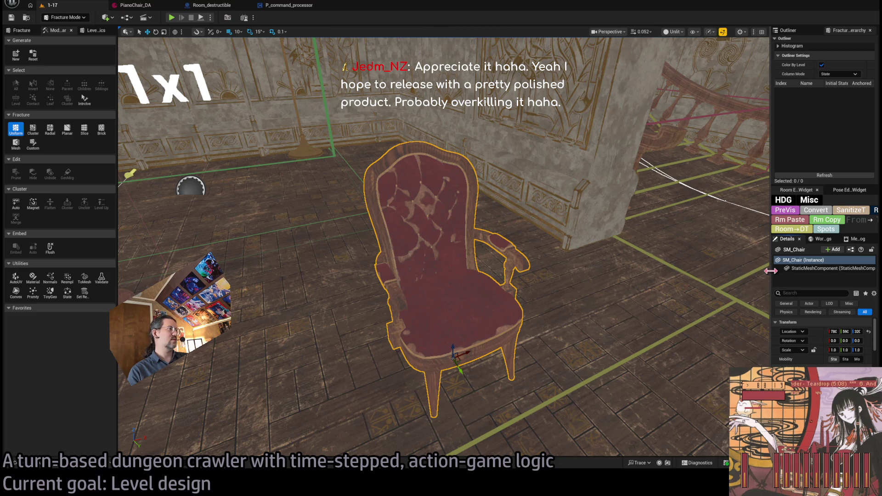
mouse_move(770, 271)
mouse_down()
mouse_move(520, 272)
mouse_move(689, 271)
mouse_up()
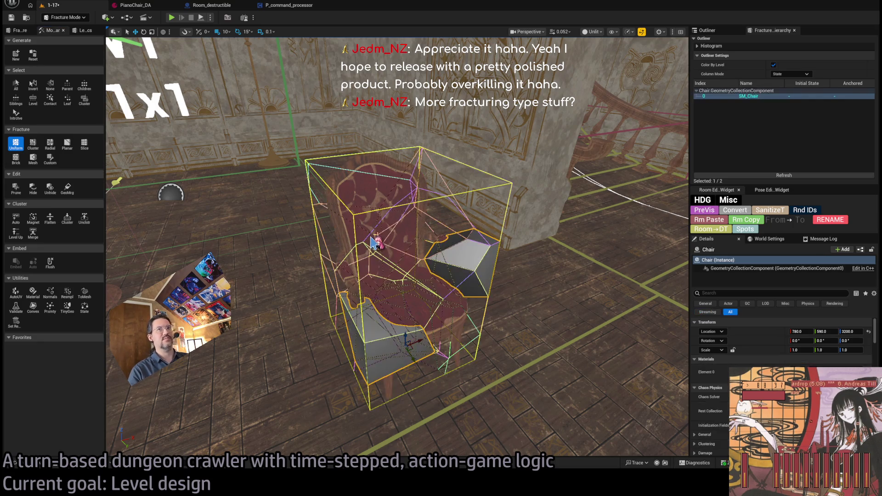
Step: Frame the chair and open the Uniform Voronoi settings, trying 5 Voronoi sites
mouse_move(459, 276)
mouse_down()
mouse_move(440, 257)
mouse_move(432, 202)
mouse_move(367, 177)
mouse_move(323, 103)
mouse_up()
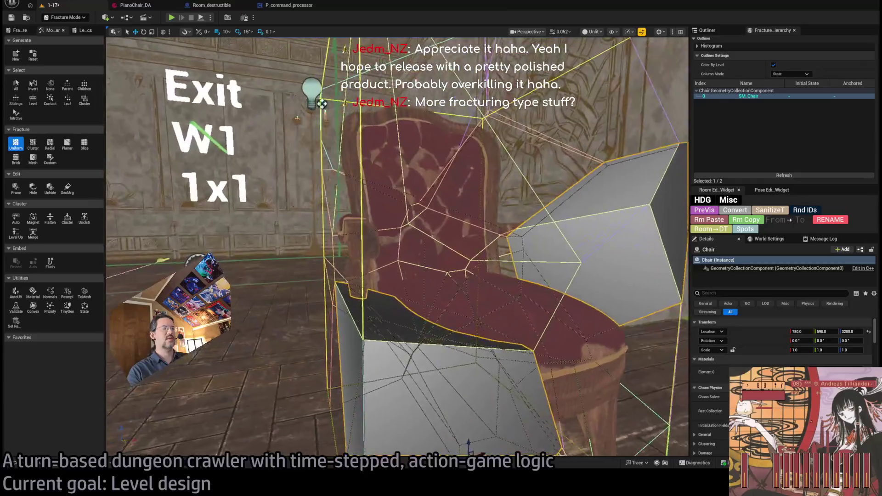
key(f)
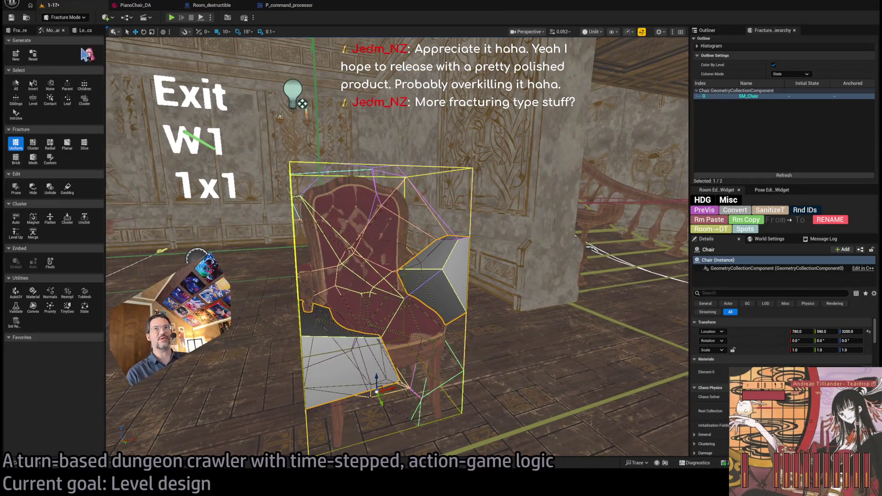
click(20, 30)
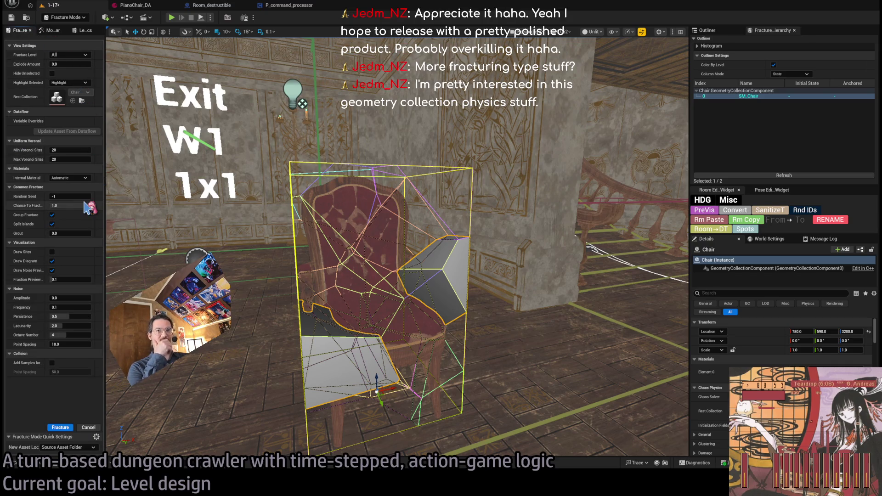
click(73, 150)
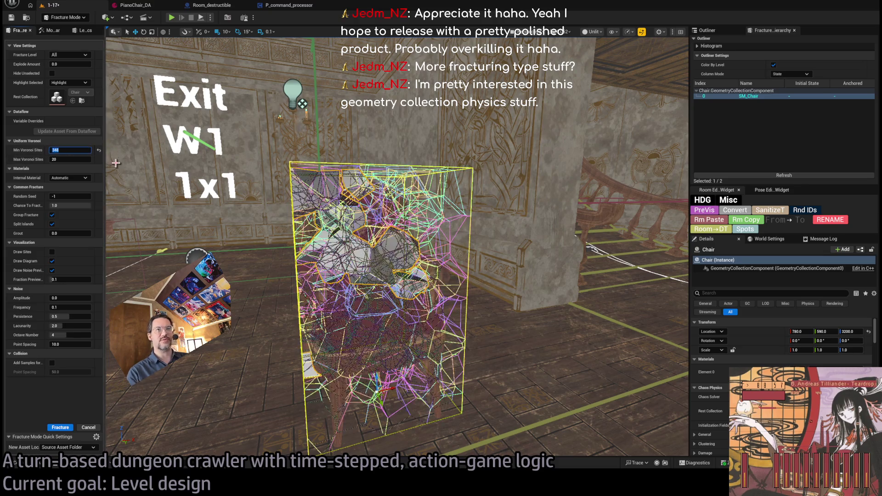
key(Return)
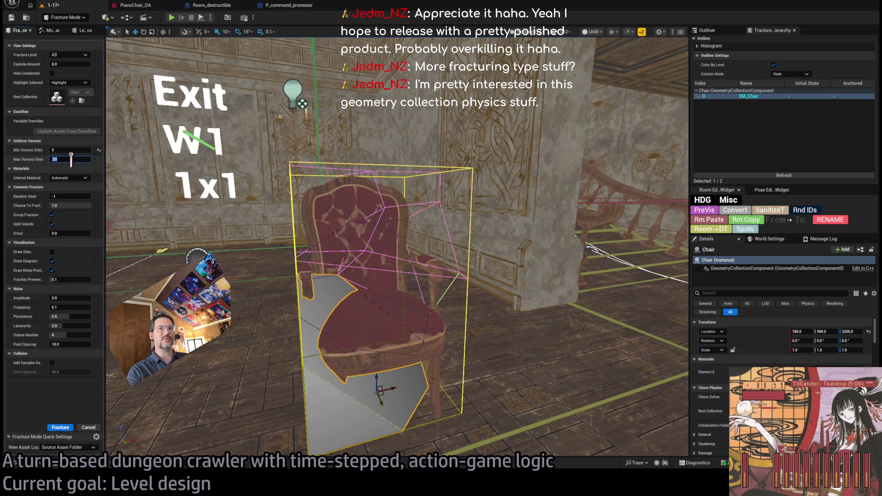
text(5)
key(Return)
key(f)
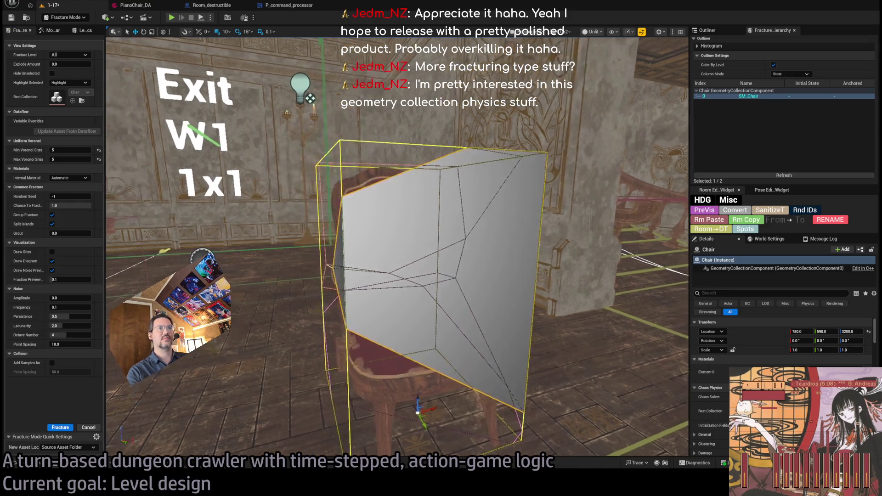
Step: Set Min Voronoi Sites to 2 and Max Voronoi Sites to 7, then orbit to the chair's side
click(80, 149)
text(2)
click(79, 159)
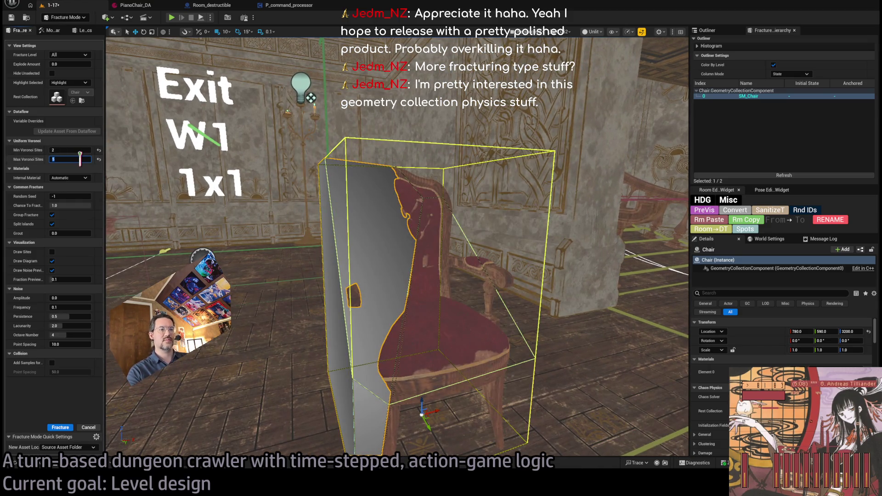
text(7)
key(Return)
scroll(396, 247, up, 5)
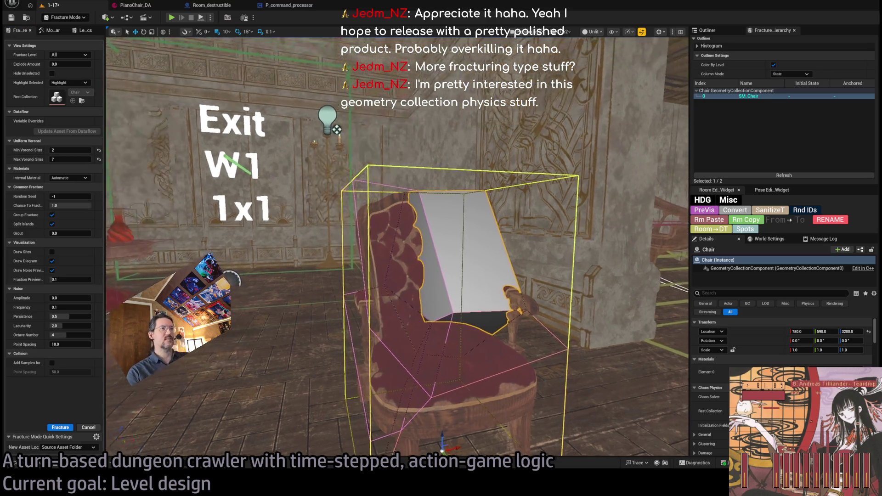
drag(397, 247, 259, 229)
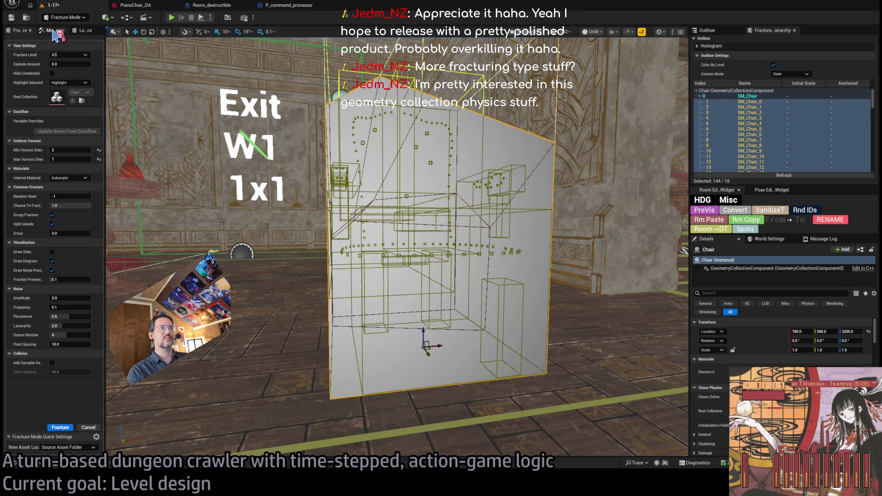
Step: Raise Explode Amount to spread the chair pieces apart, then reset it to 0
scroll(322, 131, down, 5)
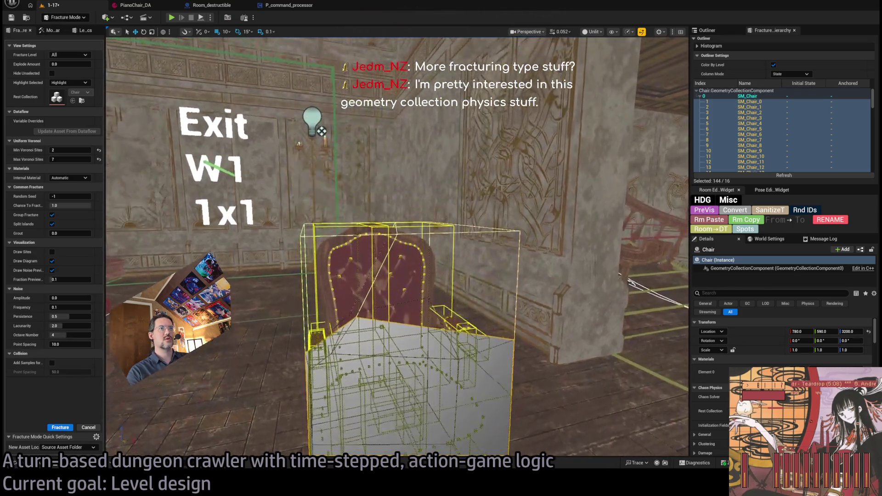
click(20, 32)
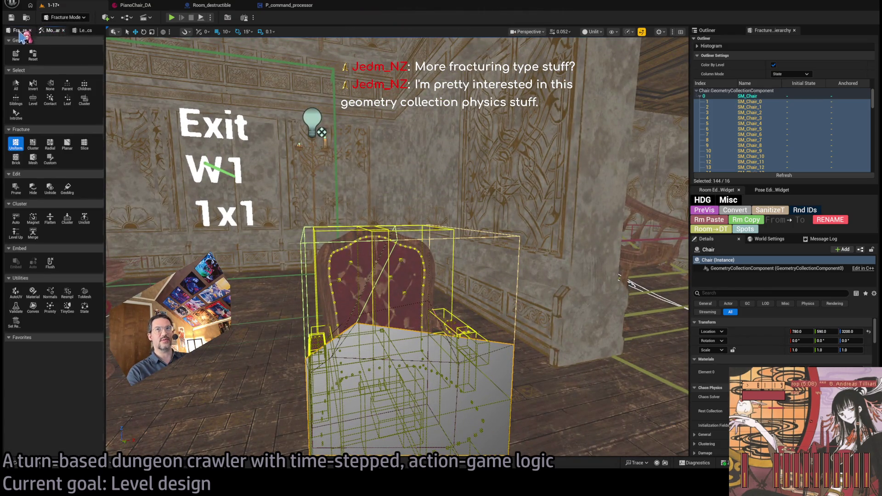
click(20, 32)
drag(55, 64, 90, 64)
drag(151, 137, 103, 120)
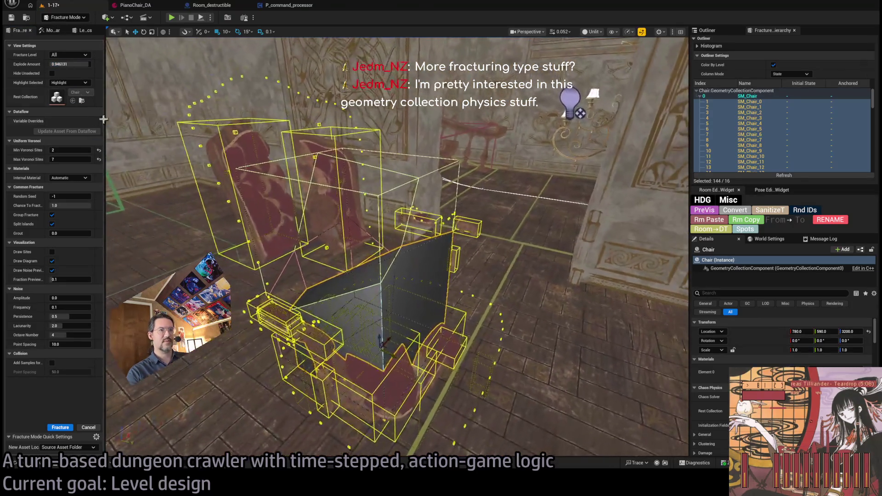
click(69, 64)
text(0)
key(Return)
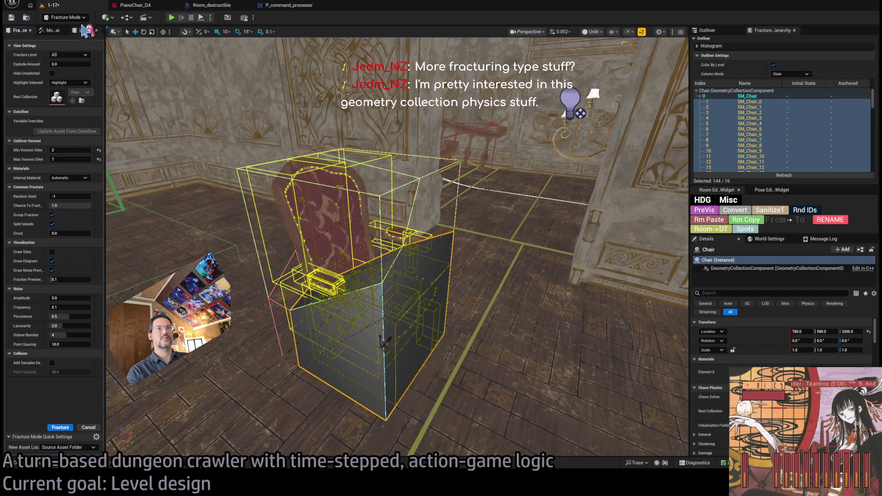
Step: Select the SM_Chair_4 piece in the Fracture Hierarchy and frame the chair
click(53, 30)
click(16, 84)
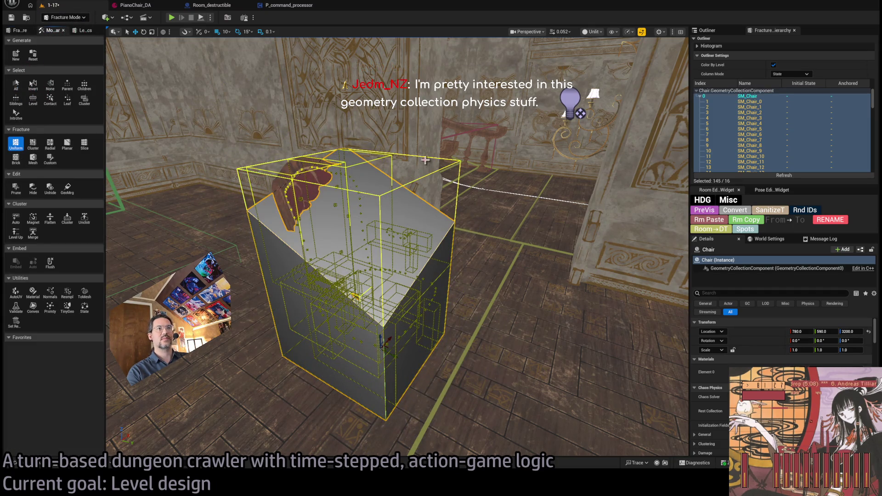
click(454, 142)
click(355, 260)
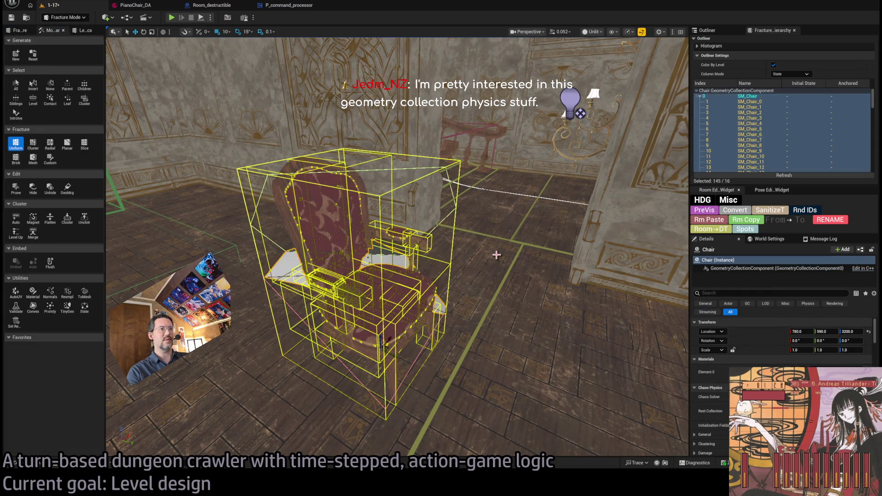
click(743, 112)
key(Down)
key(Down)
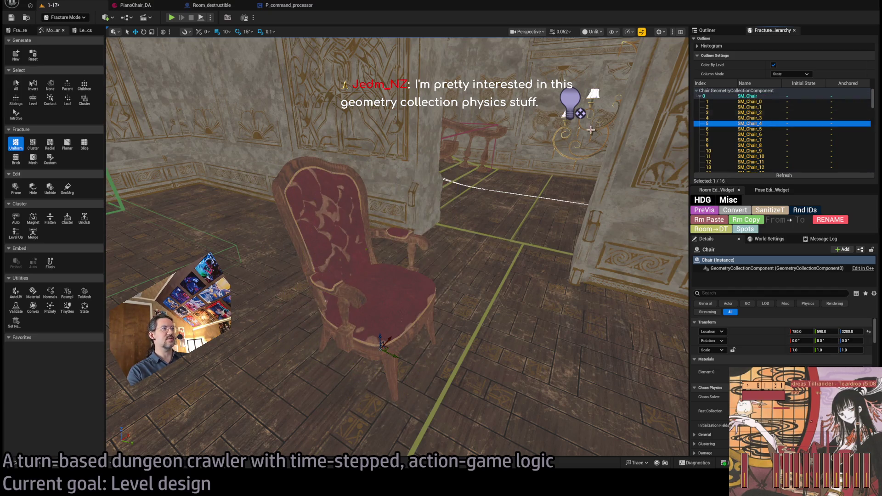
key(f)
click(18, 30)
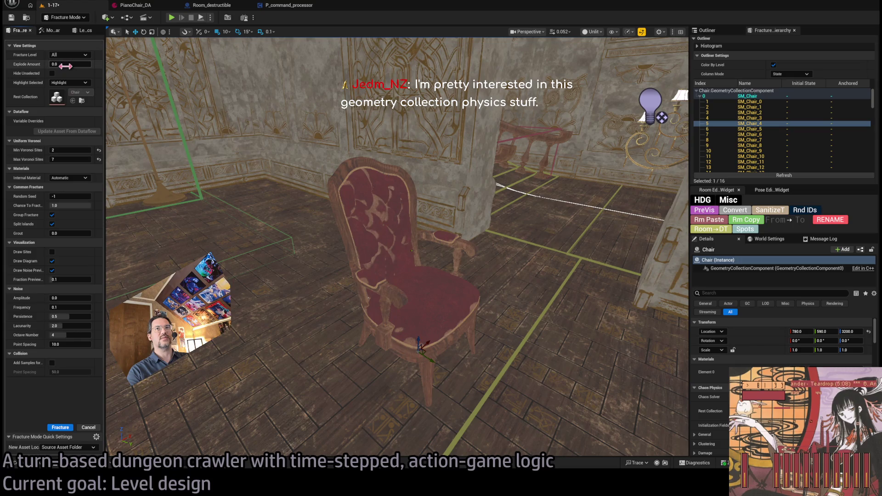
Step: Explode the chair pieces and select and frame the last piece, SM_Chair_143
mouse_move(65, 66)
mouse_down()
mouse_move(94, 66)
mouse_move(55, 66)
mouse_move(99, 66)
mouse_up()
key(f)
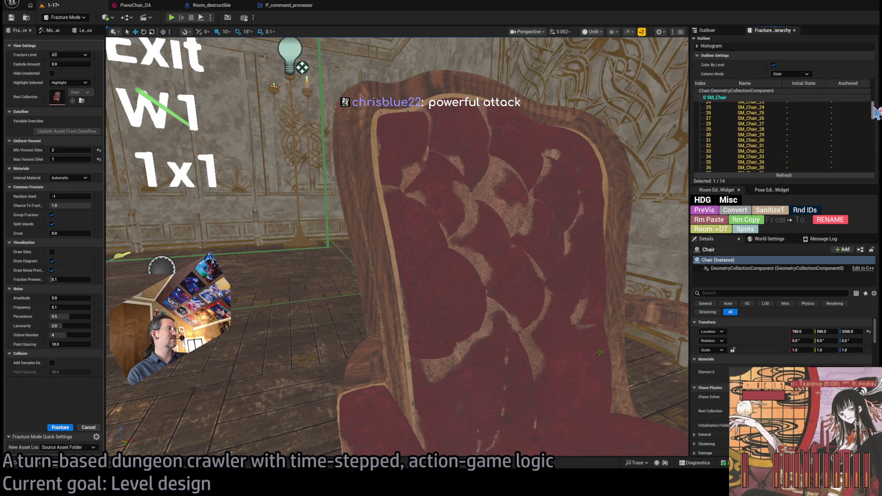
click(869, 97)
drag(870, 96, 867, 169)
click(781, 169)
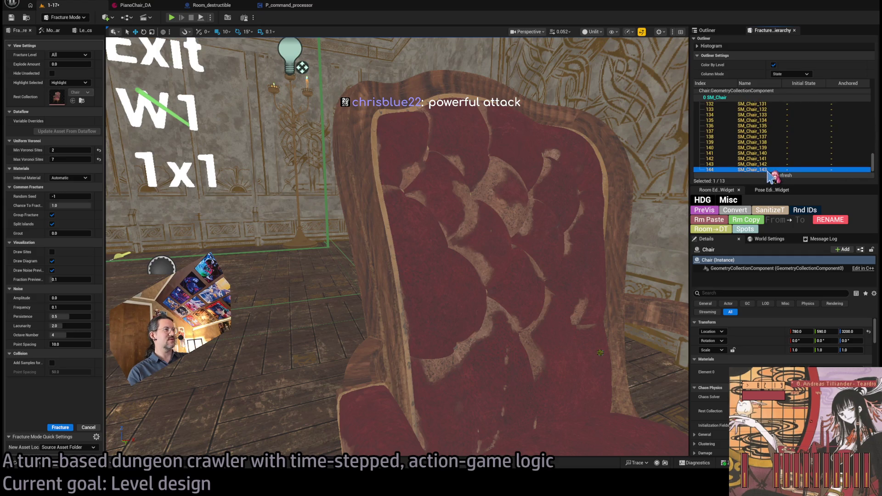
key(f)
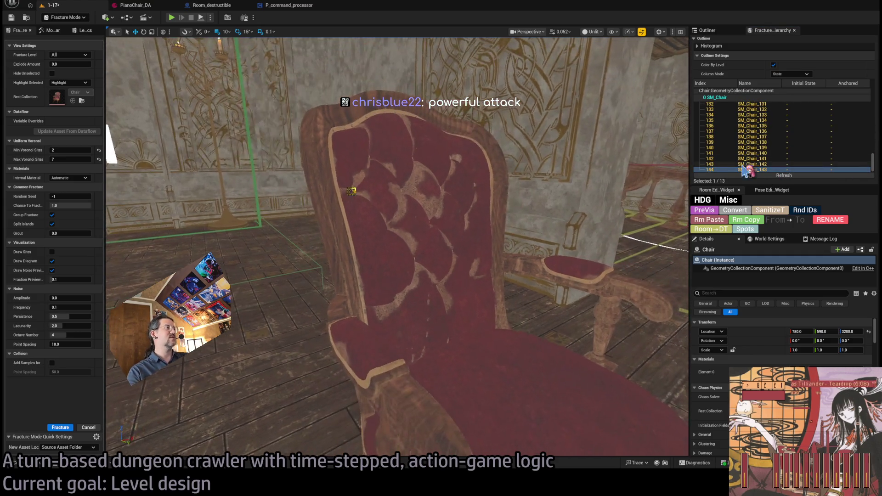
Step: Delete the fractured chair, restore it with Ctrl+Z, then reselect it and view it up close
key(Delete)
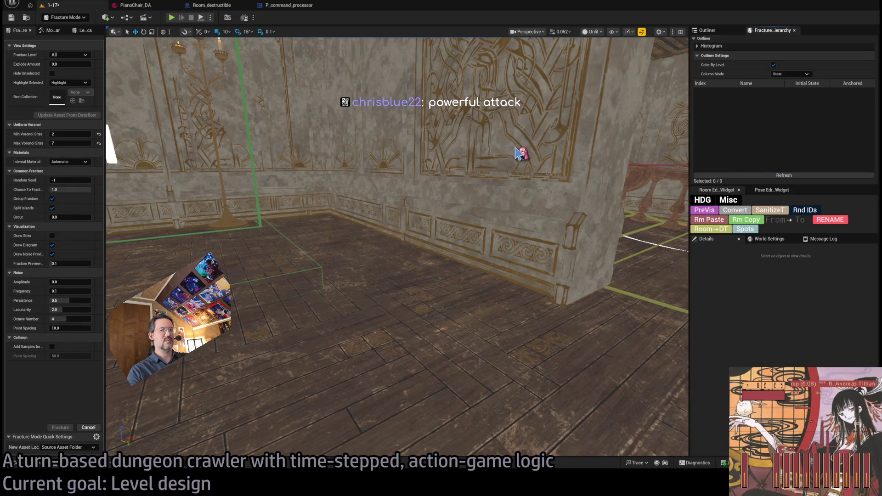
key(ctrl+z)
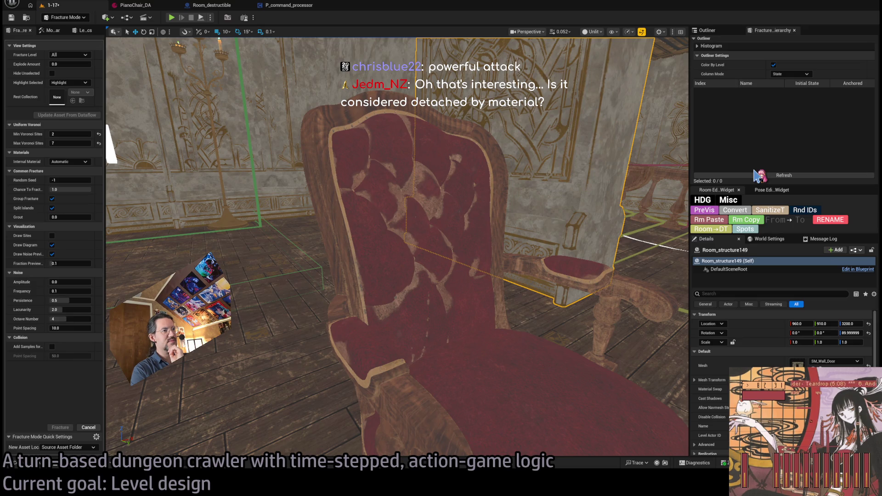
click(520, 295)
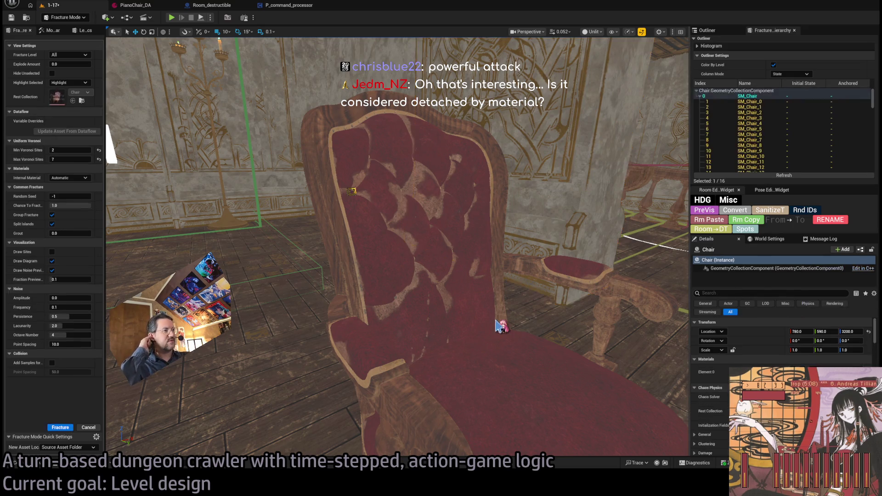
drag(873, 106, 878, 186)
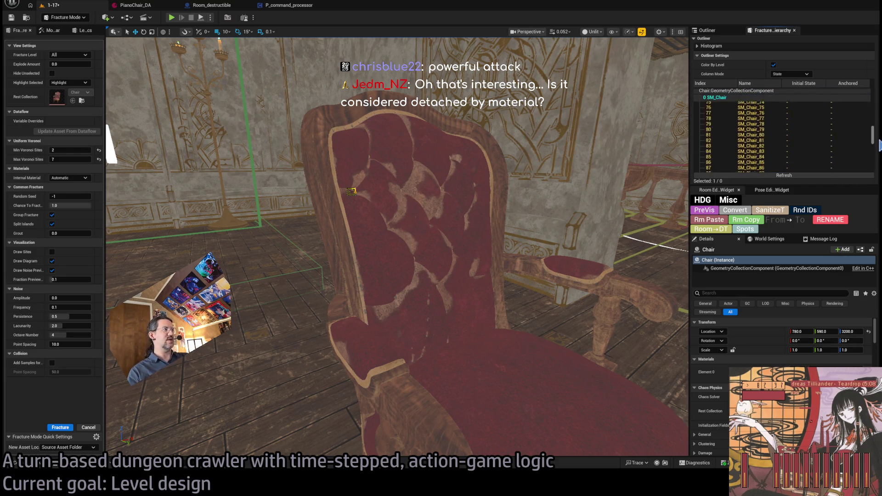
drag(579, 222, 590, 227)
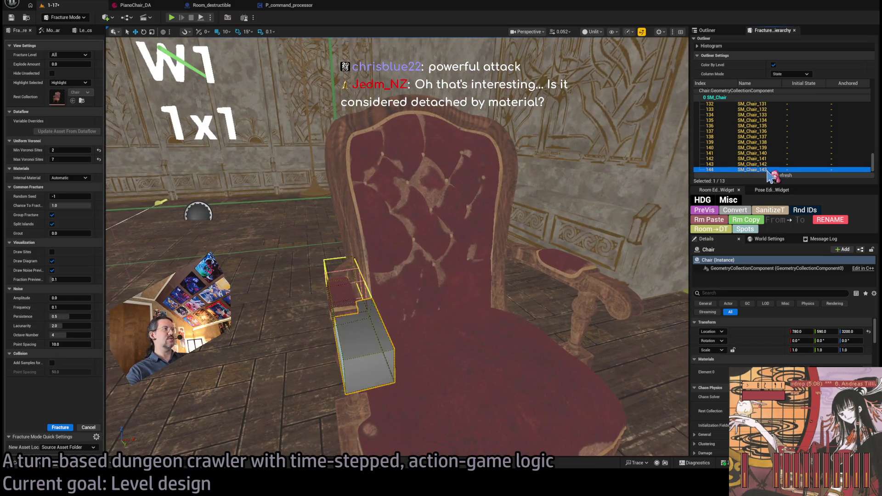
click(50, 31)
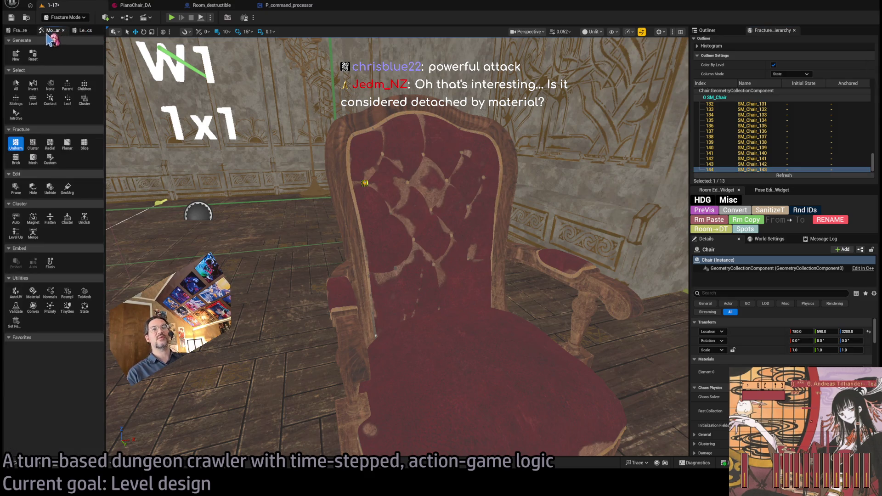
click(82, 31)
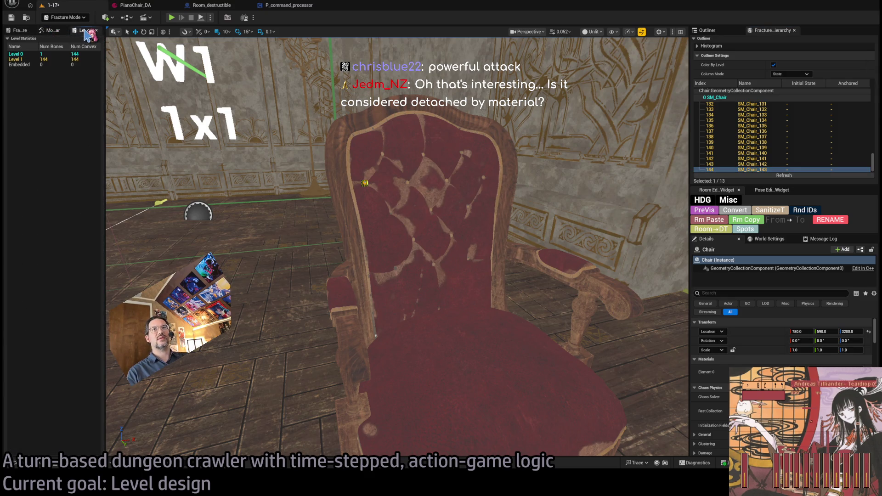
click(50, 30)
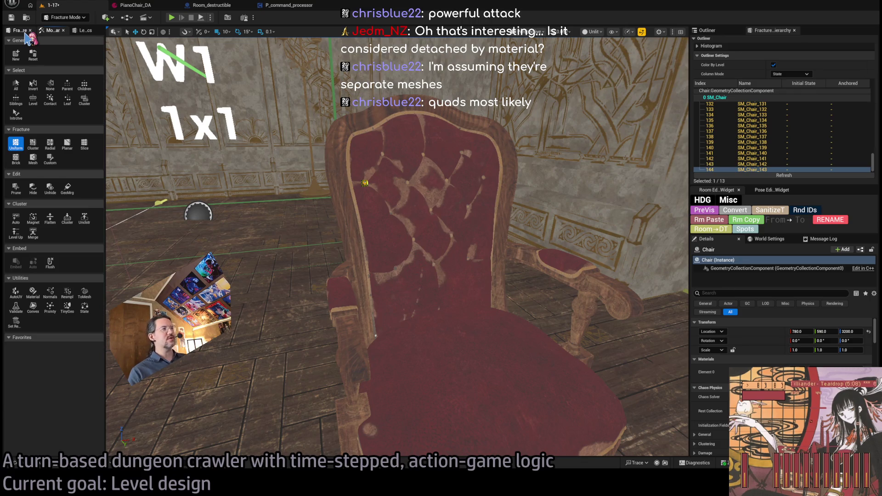
click(766, 164)
click(770, 170)
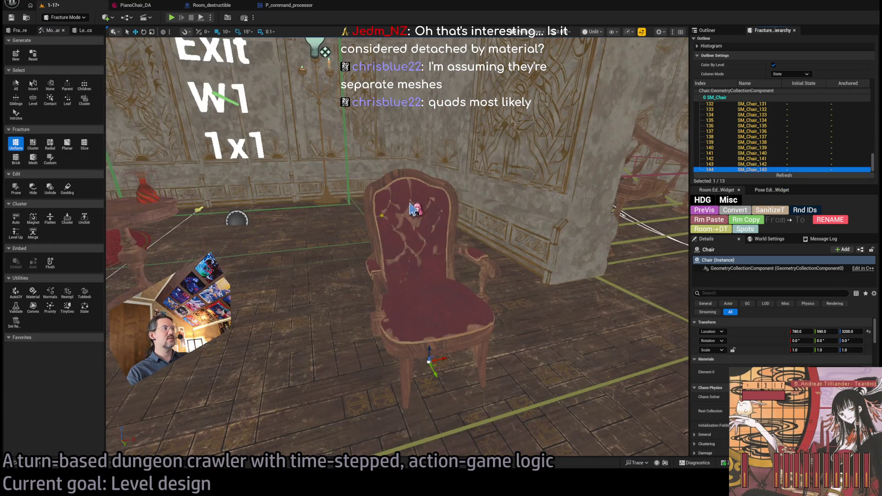
scroll(416, 209, up, 3)
key(Delete)
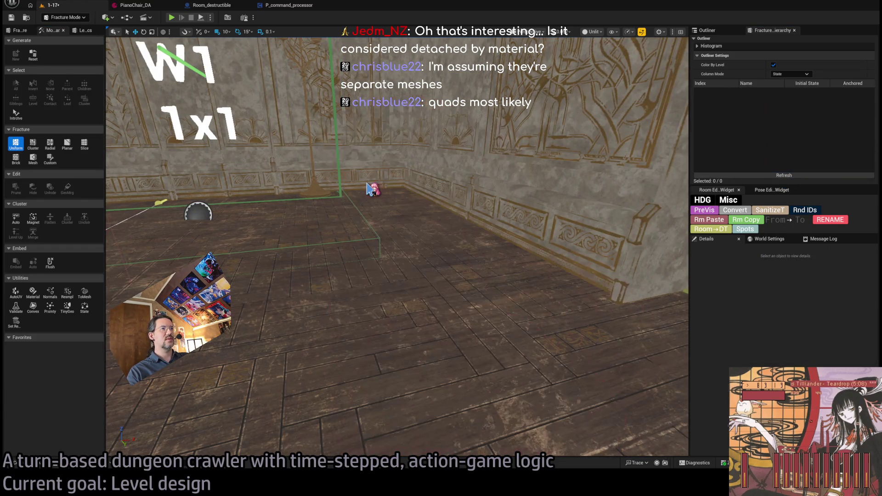
key(ctrl+z)
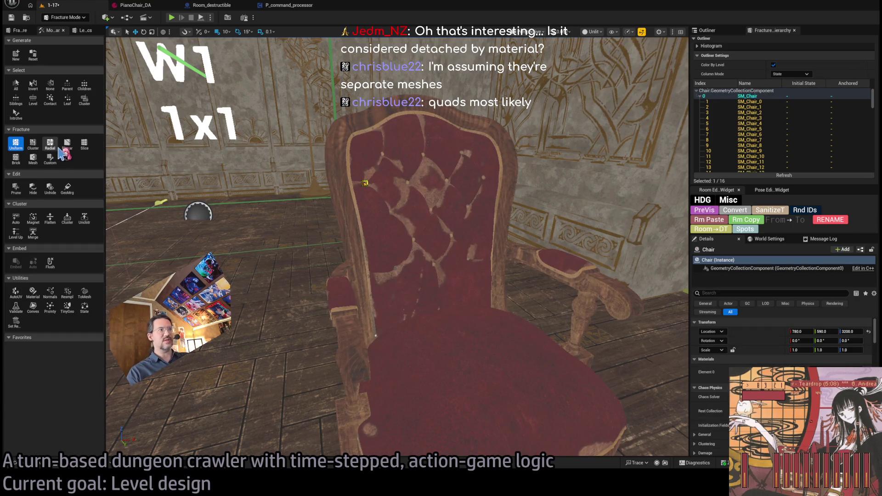
click(15, 85)
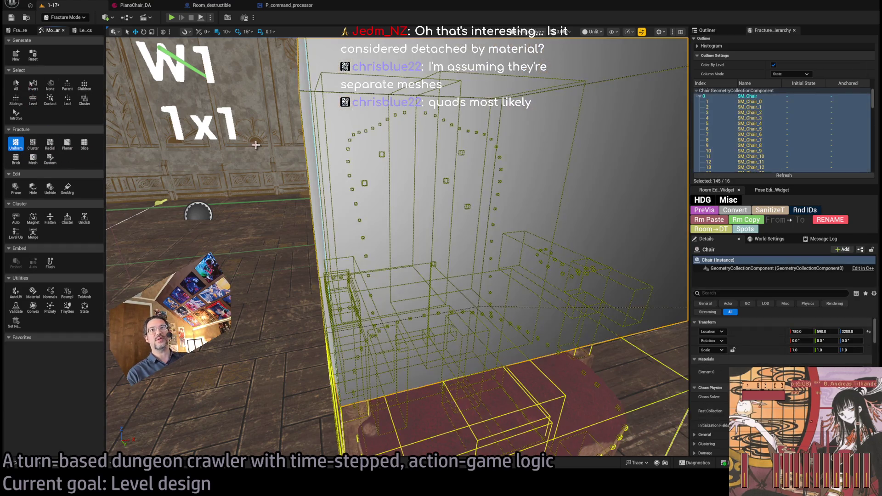
click(381, 228)
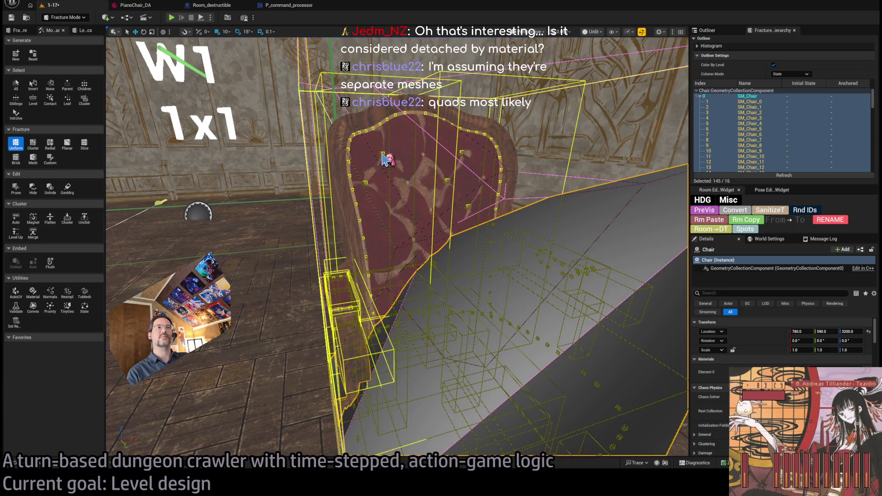
click(385, 158)
click(368, 136)
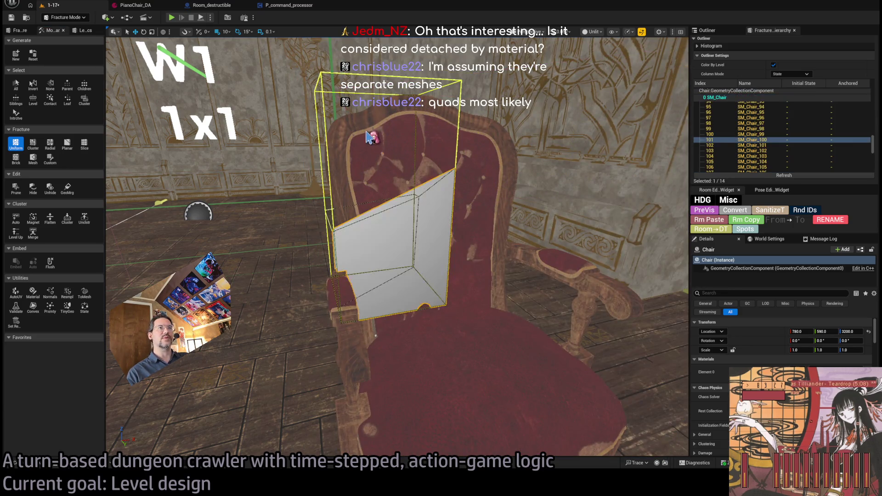
click(383, 129)
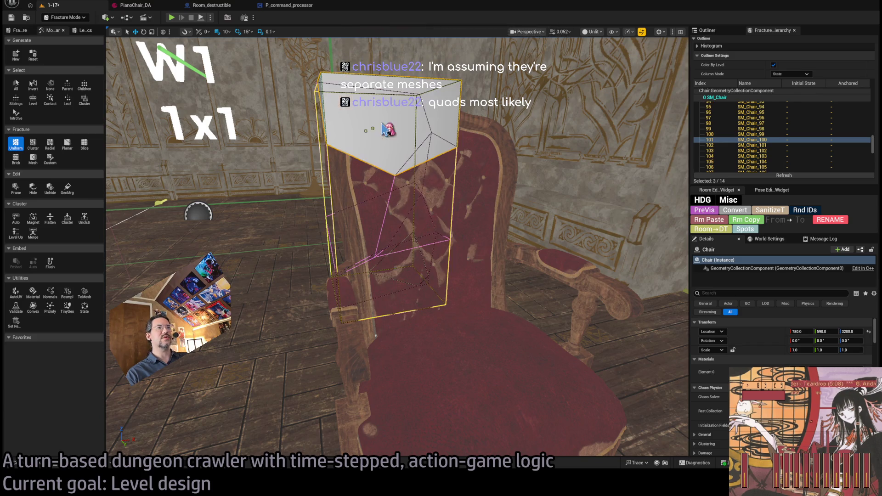
click(382, 124)
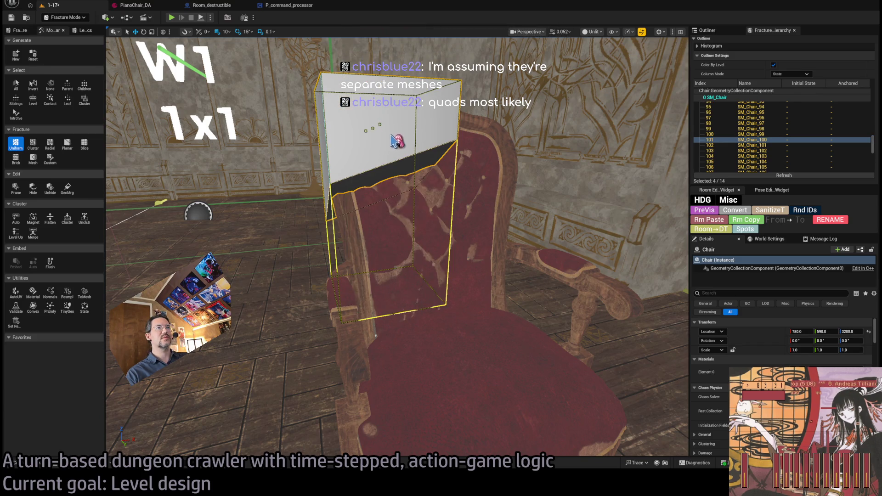
scroll(395, 220, down, 2)
click(425, 119)
click(435, 171)
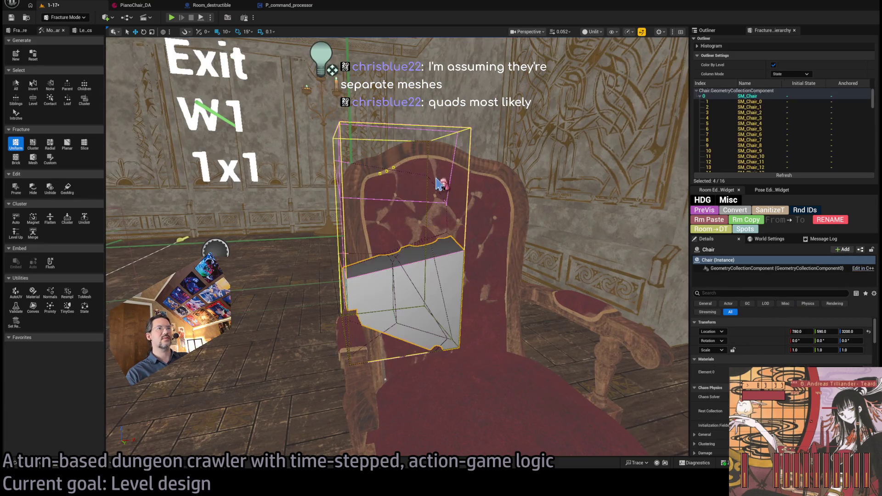
scroll(337, 168, up, 5)
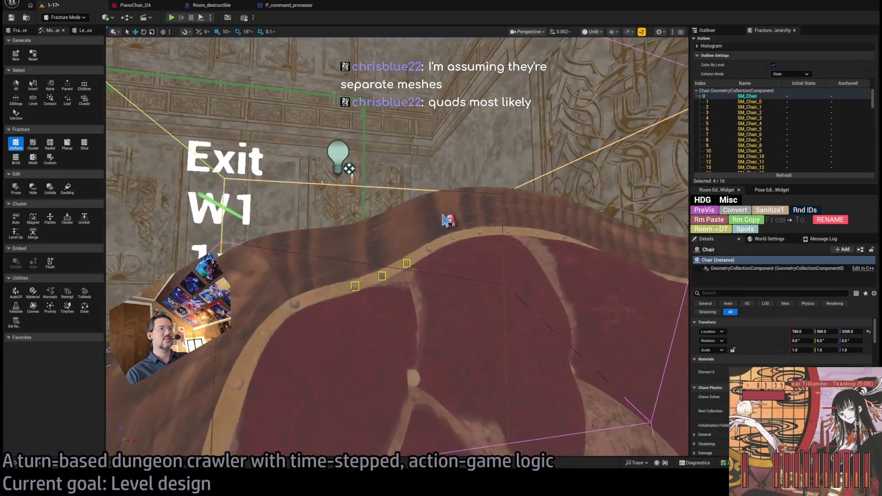
shift+click(431, 250)
shift+click(456, 239)
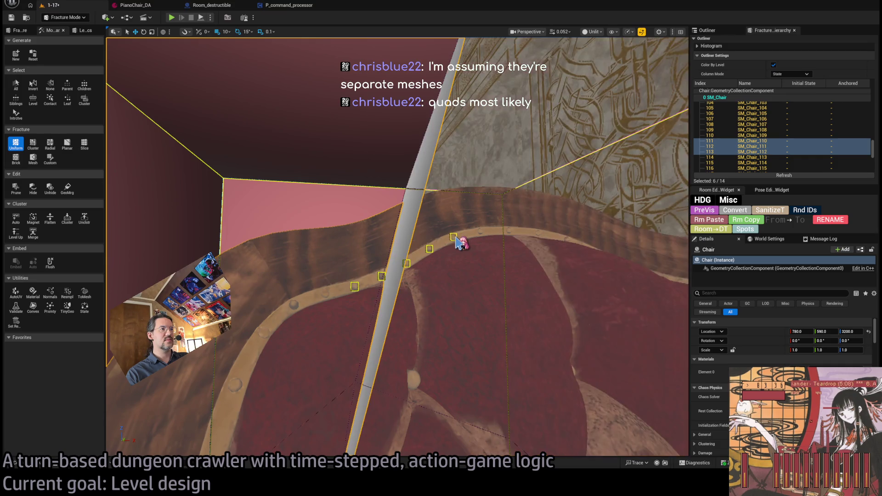
shift+click(482, 236)
shift+click(540, 236)
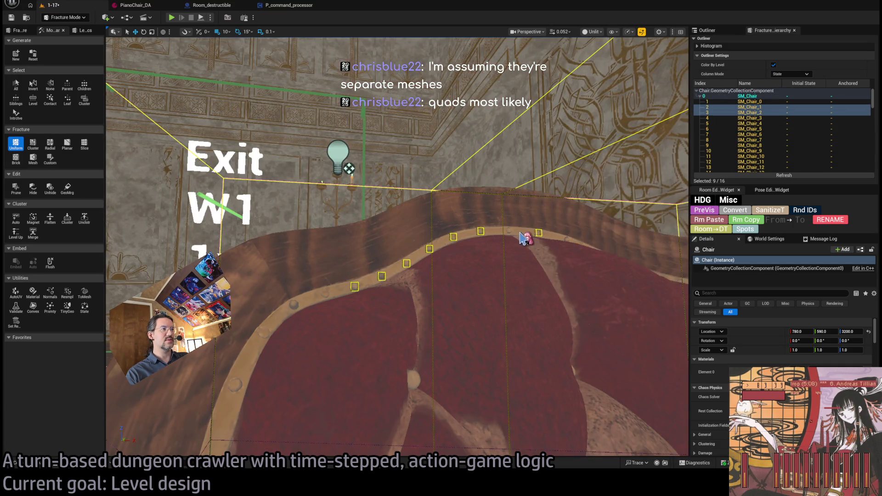
scroll(522, 250, down, 5)
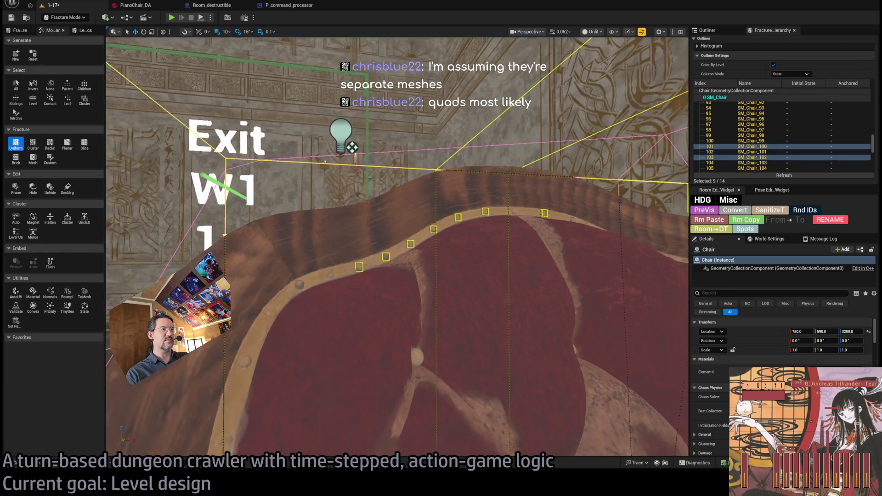
scroll(505, 387, down, 5)
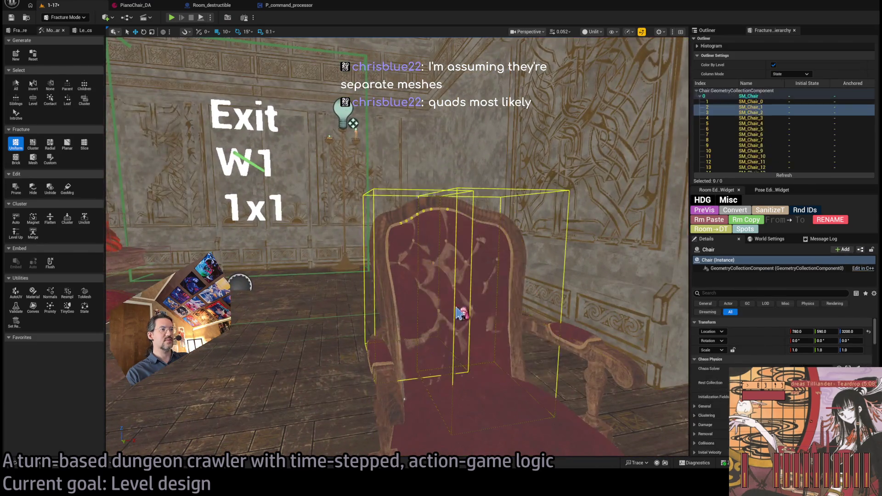
click(749, 135)
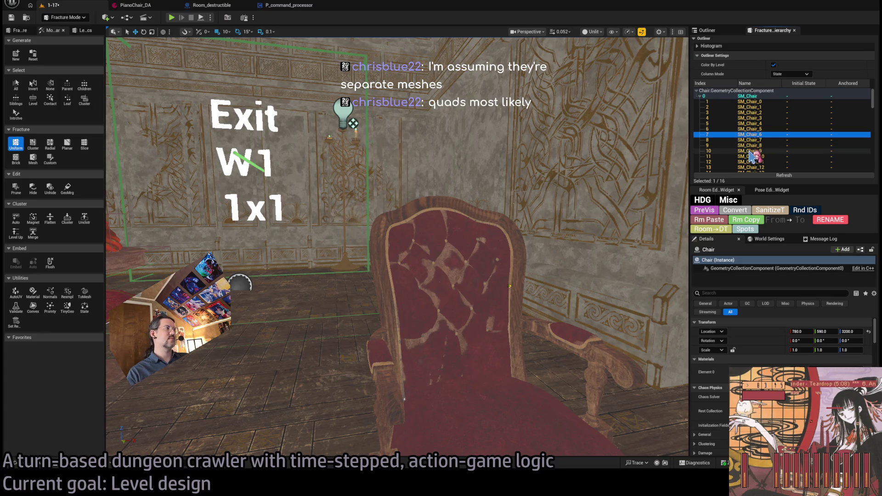
click(760, 108)
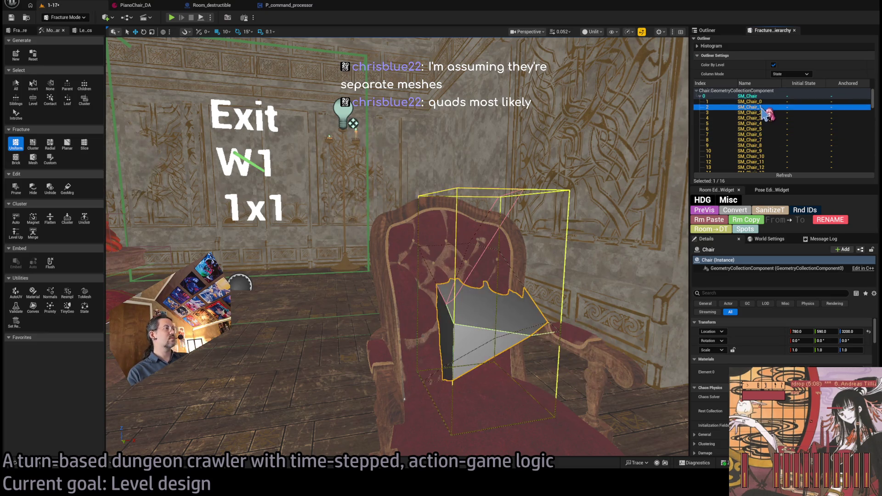
key(Down)
key(Down)
key(Down)
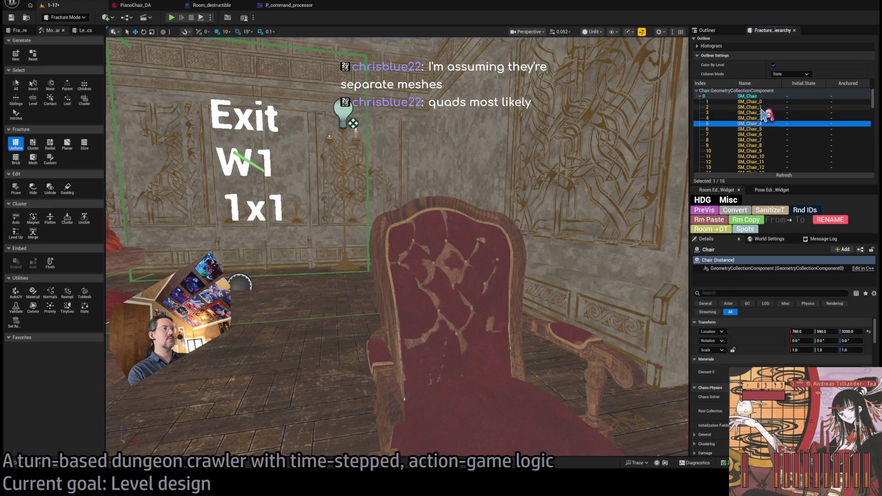
key(Down)
key(Down)
key(Down)
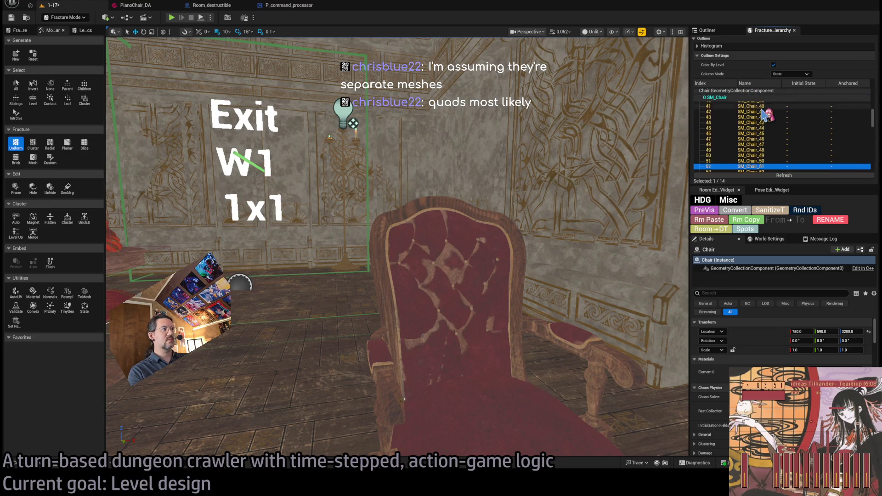
key(Down)
key(Down)
key(Down)
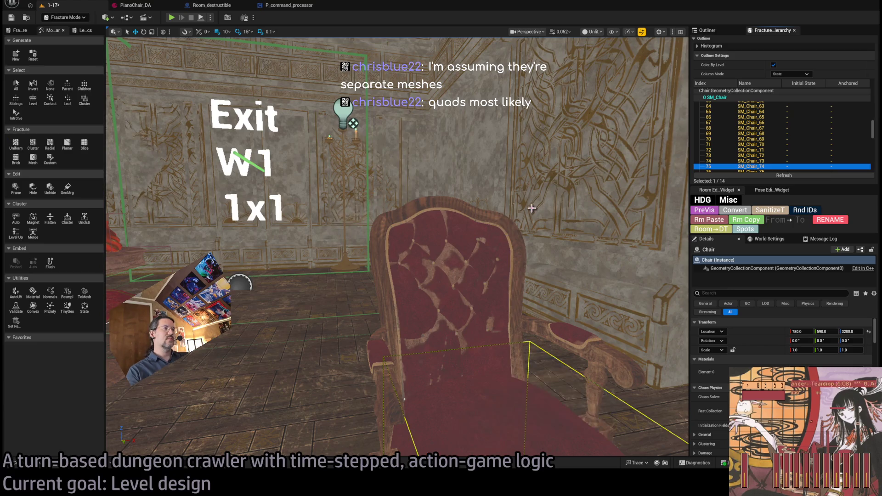
key(f)
Step: Delete the fractured chair and browse to the TheMansion StaticMeshes folder showing SM_Chair
key(Escape)
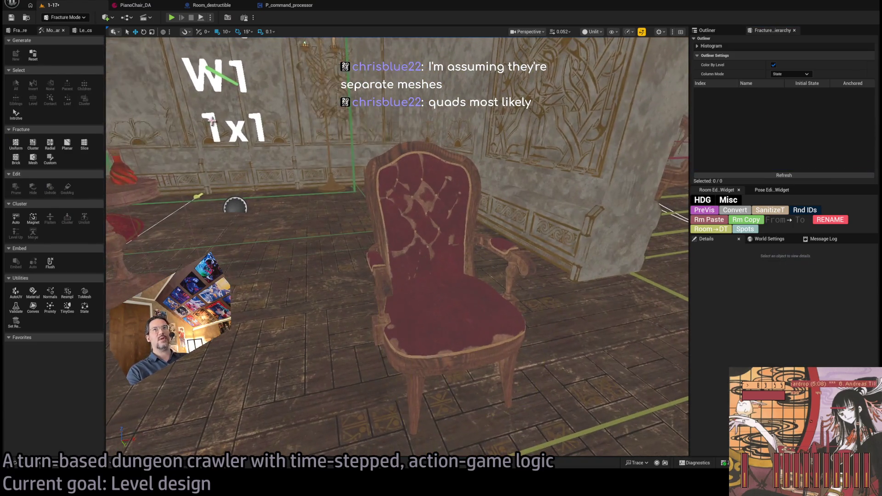
click(467, 206)
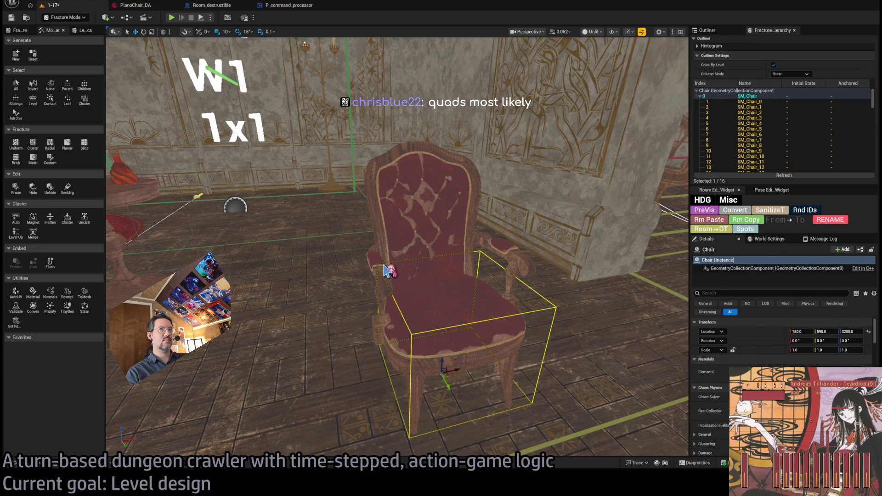
key(Delete)
key(ctrl+space)
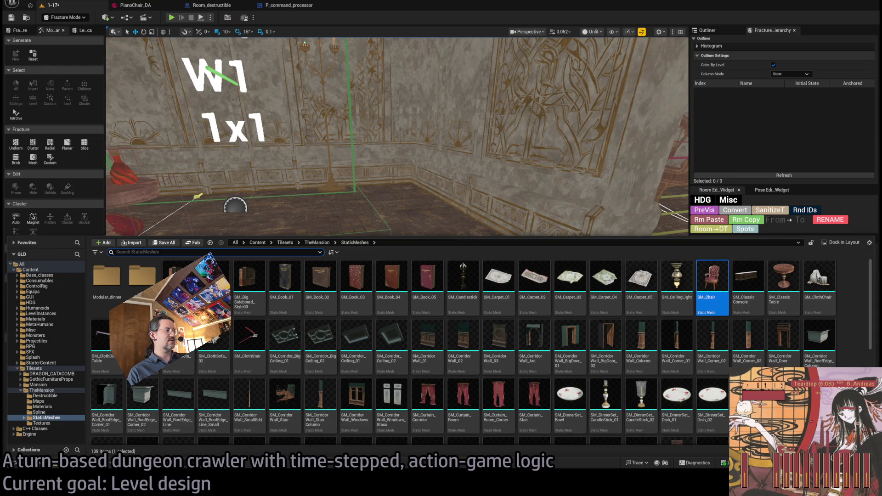
Step: Duplicate the SM_Chair asset as a copy named ChairMod
click(748, 282)
click(705, 288)
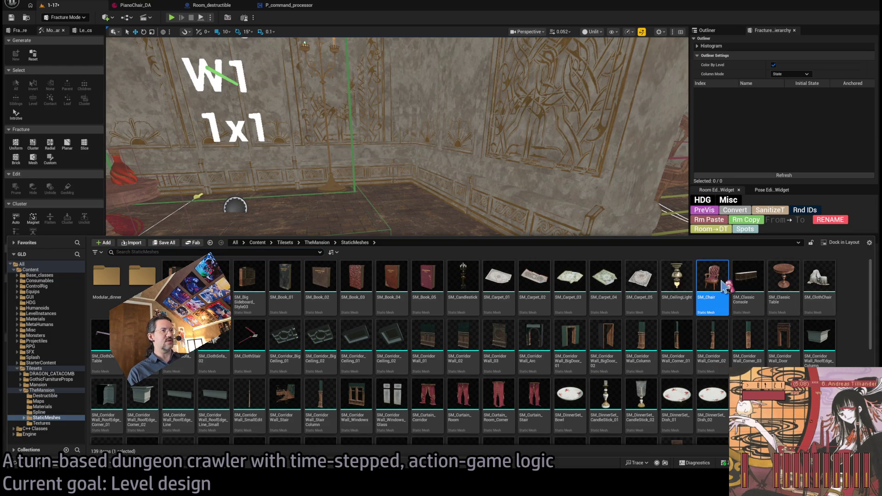
mouse_move(711, 290)
mouse_down()
mouse_move(714, 297)
mouse_move(711, 291)
mouse_up()
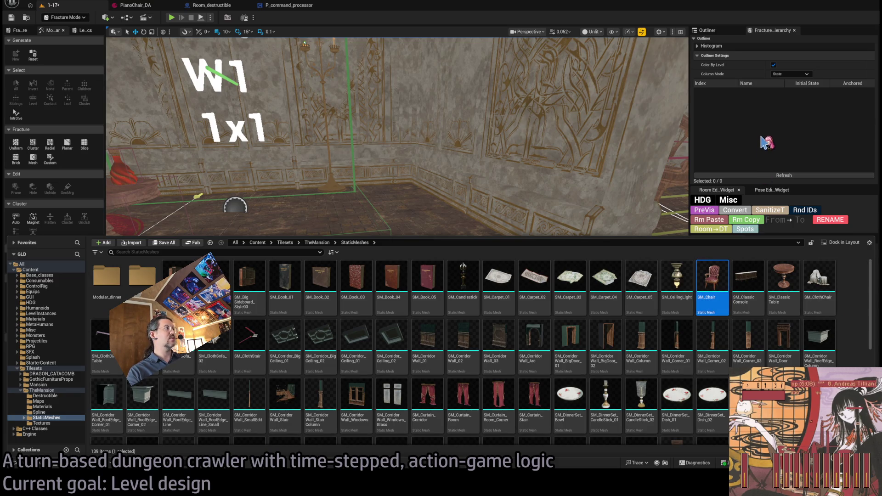
key(ctrl+d)
text(ChairMod)
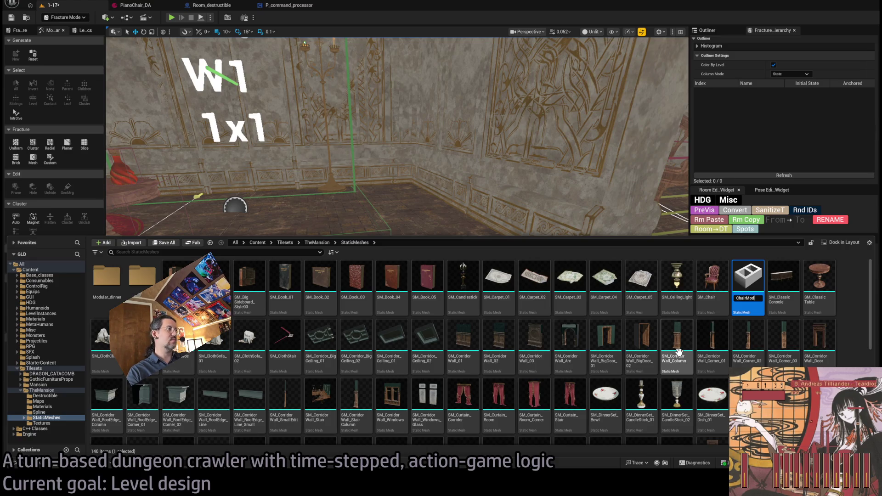
key(Return)
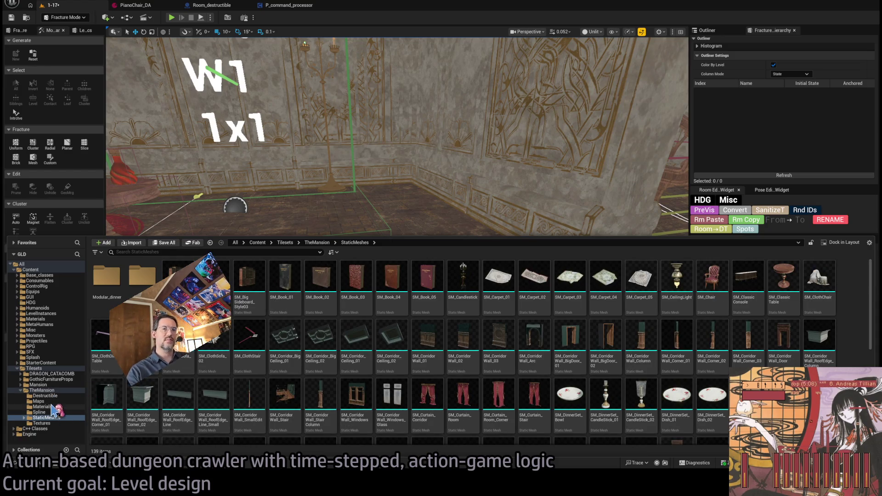
Step: Place ChairMod from the Destructible folder onto the mansion room floor
click(46, 396)
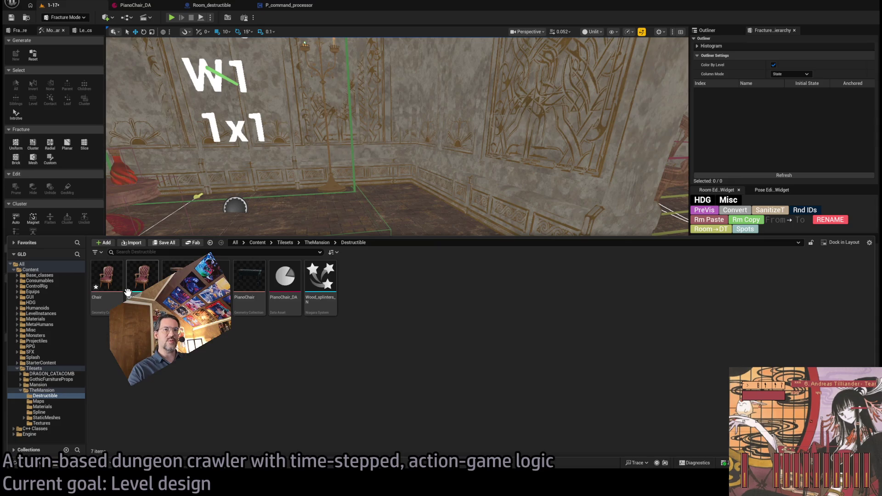
mouse_move(142, 275)
mouse_down()
mouse_move(396, 365)
mouse_move(427, 319)
mouse_up()
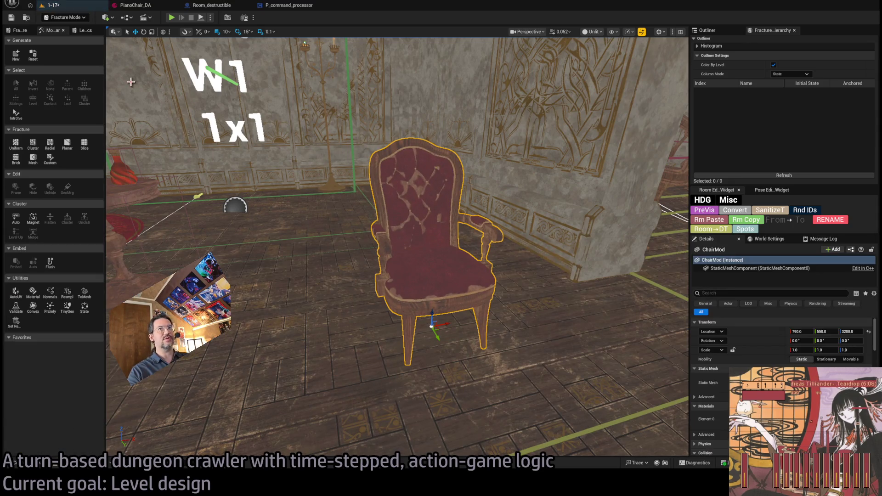
mouse_move(131, 82)
mouse_down()
mouse_move(320, 216)
mouse_move(294, 197)
mouse_up()
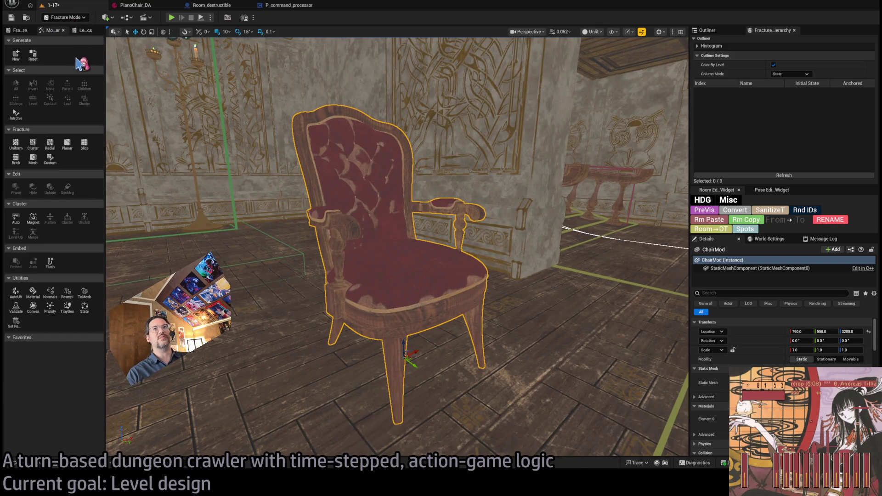
Step: Enter Modeling Mode with Shift+5, widen its panel and browse the Select, XForm and Model tools
key(shift+5)
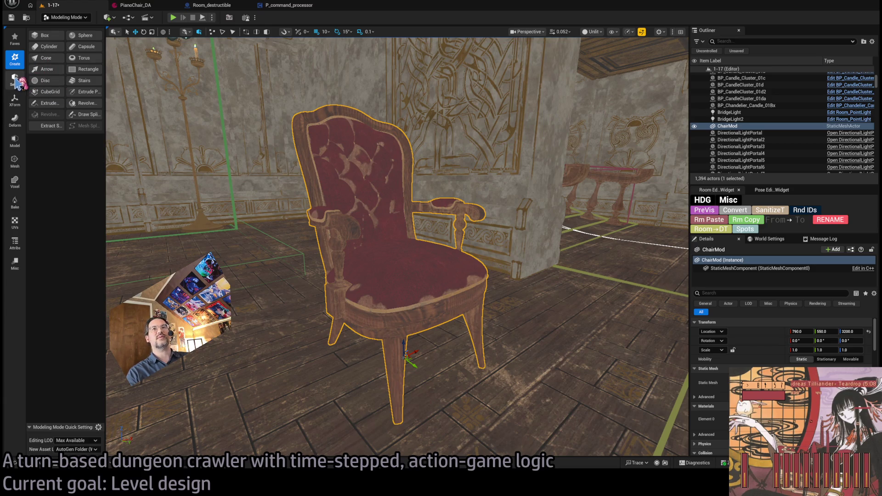
drag(105, 98, 154, 98)
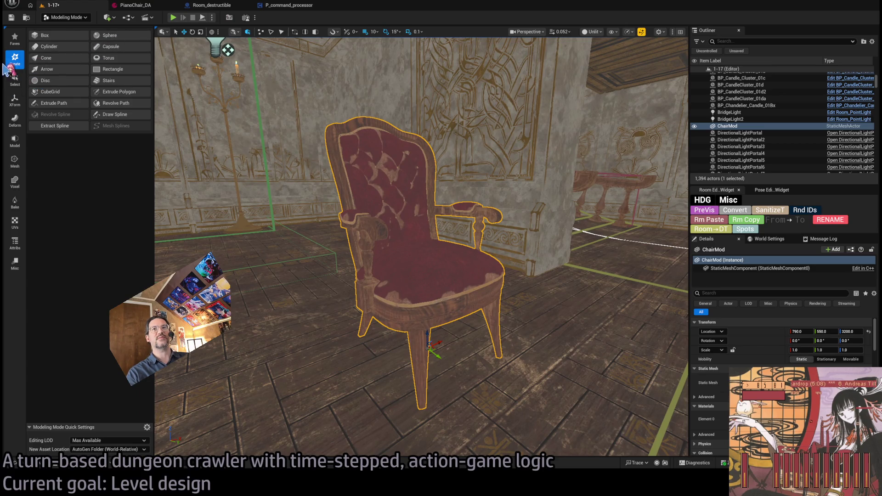
click(15, 79)
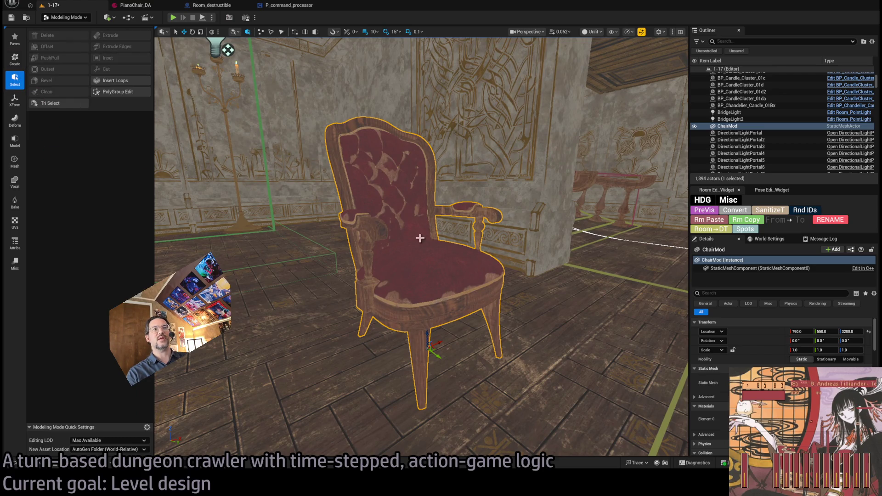
click(15, 101)
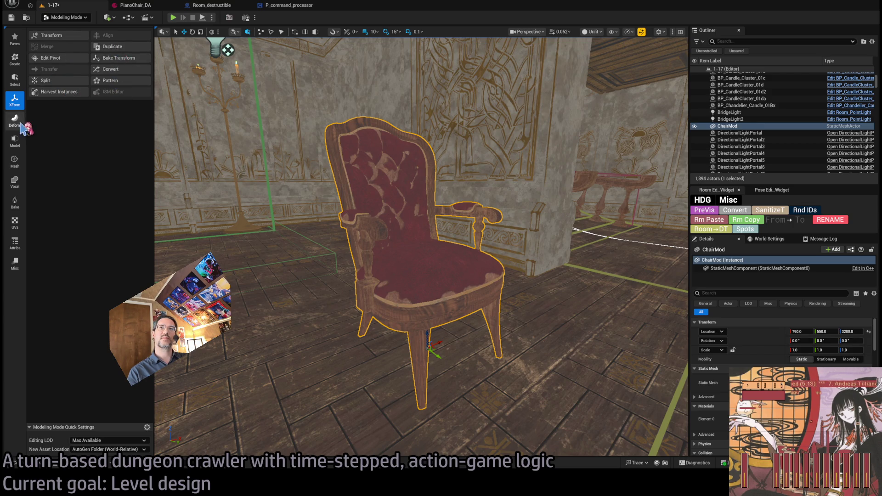
click(16, 144)
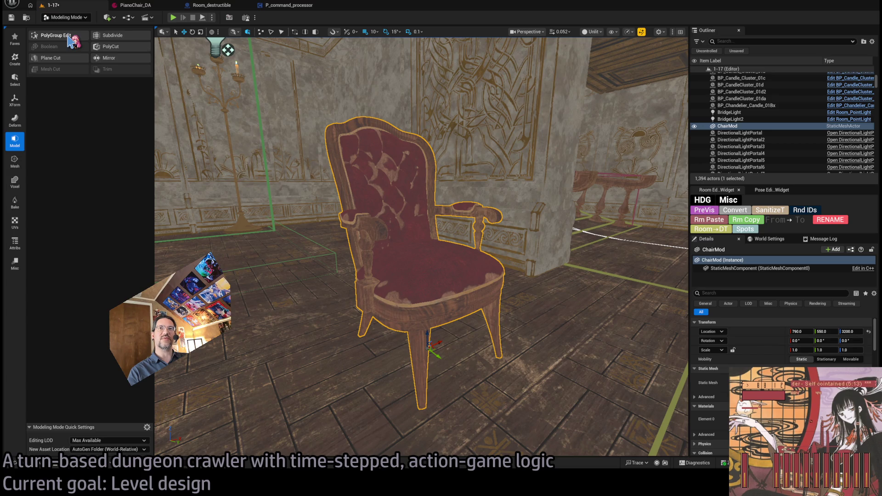
Step: Activate PolyGroup Edit on ChairMod and pick polygroups on the chair in the viewport
click(69, 36)
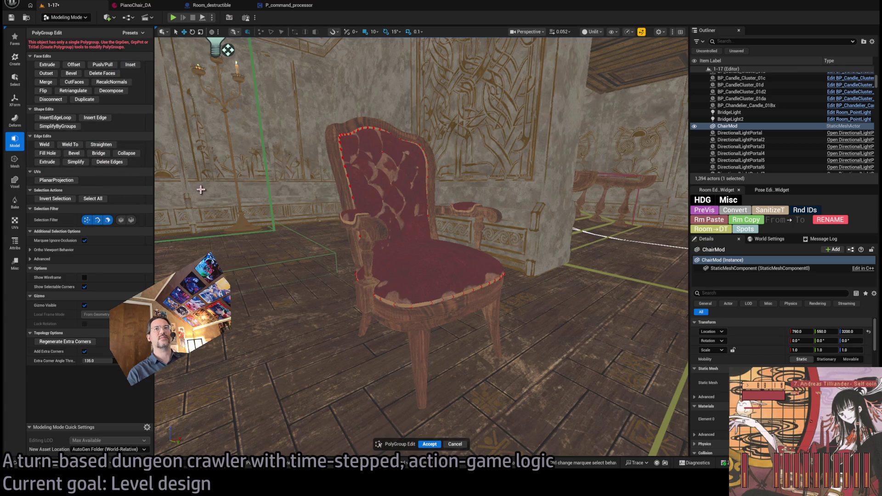
mouse_move(264, 177)
mouse_down()
mouse_move(268, 155)
mouse_move(382, 228)
mouse_up()
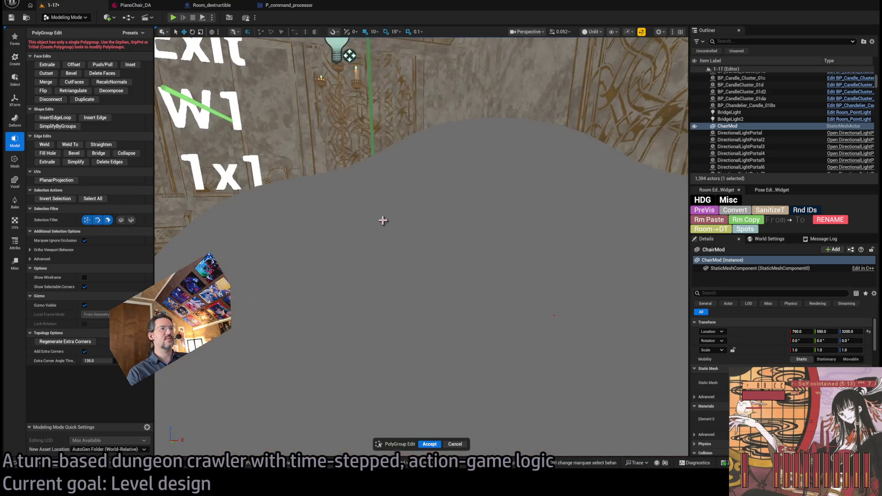
click(382, 228)
scroll(380, 228, down, 8)
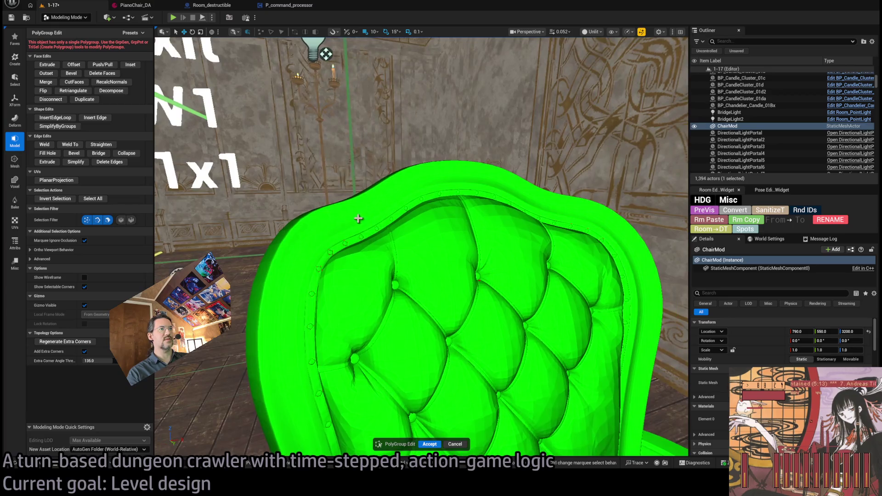
click(376, 229)
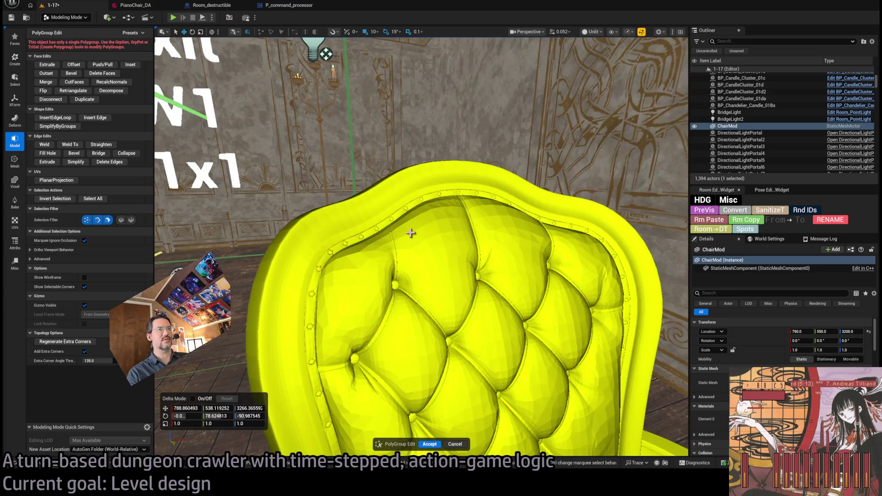
click(409, 152)
click(401, 174)
Step: Toggle selection of the chair's polygroup, confirming it covers the whole armchair
scroll(382, 232, up, 3)
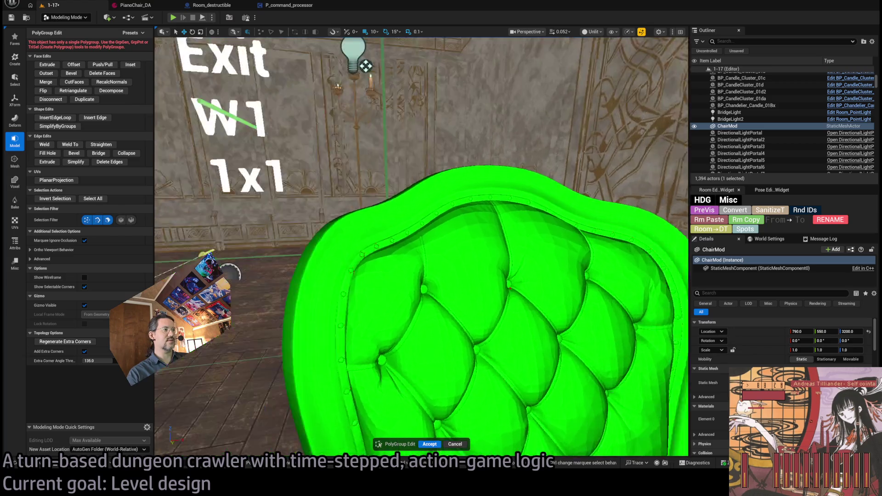
scroll(391, 233, up, 2)
click(391, 233)
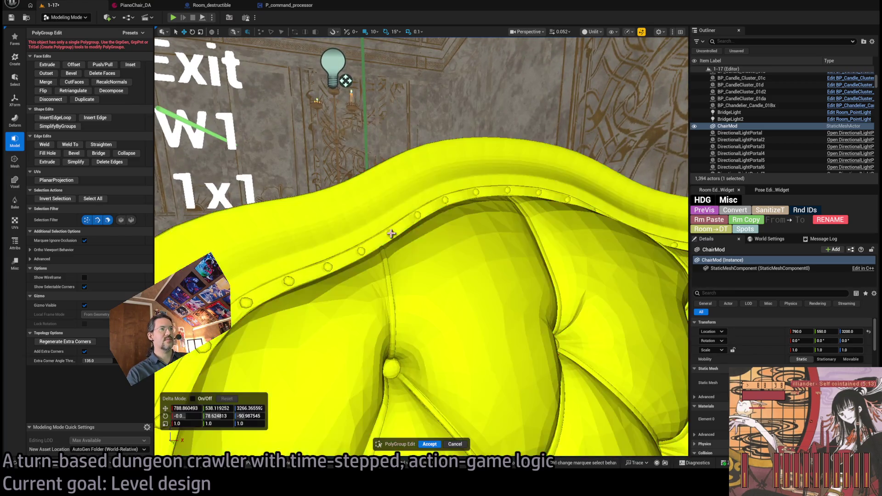
click(419, 209)
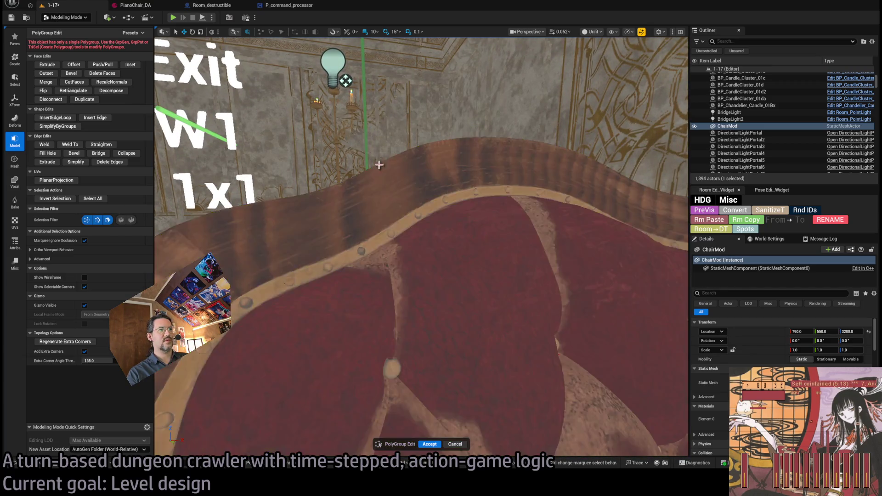
click(413, 215)
click(411, 219)
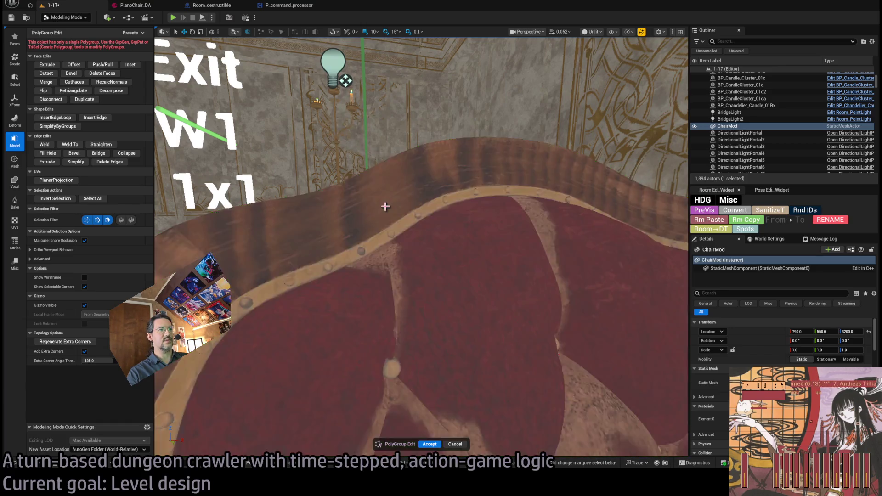
click(386, 205)
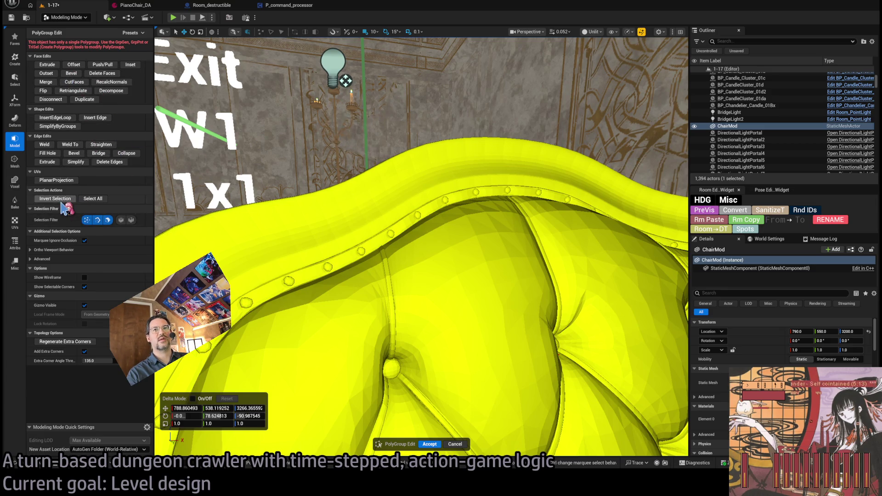
click(18, 164)
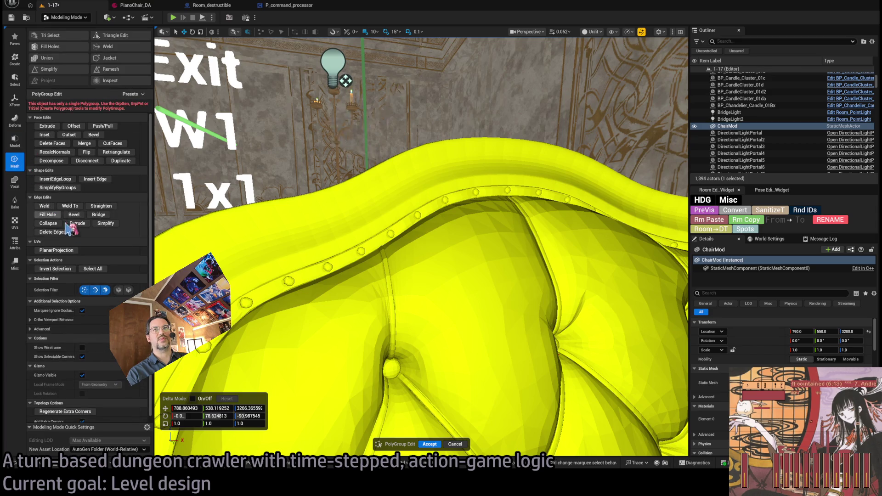
Step: Start a Merge of ChairMod writing to a new object named ChairMod_Merge
click(305, 176)
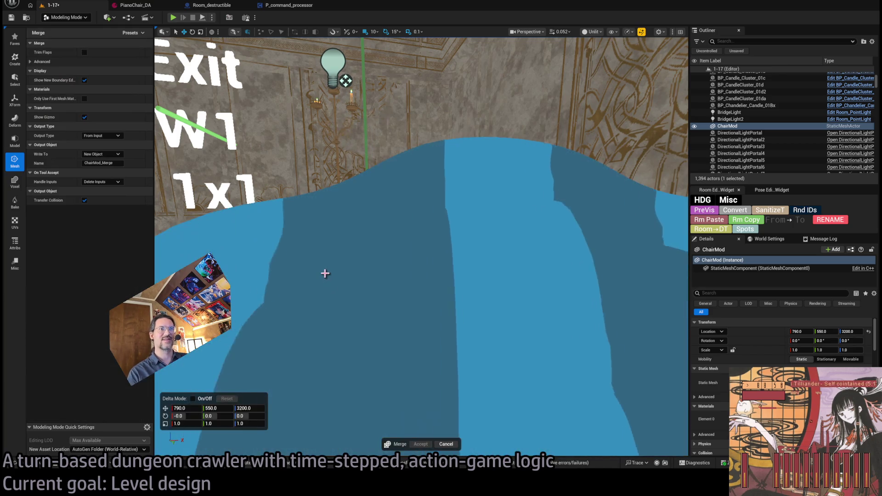
mouse_move(330, 275)
mouse_down()
mouse_move(338, 328)
mouse_move(326, 324)
mouse_up()
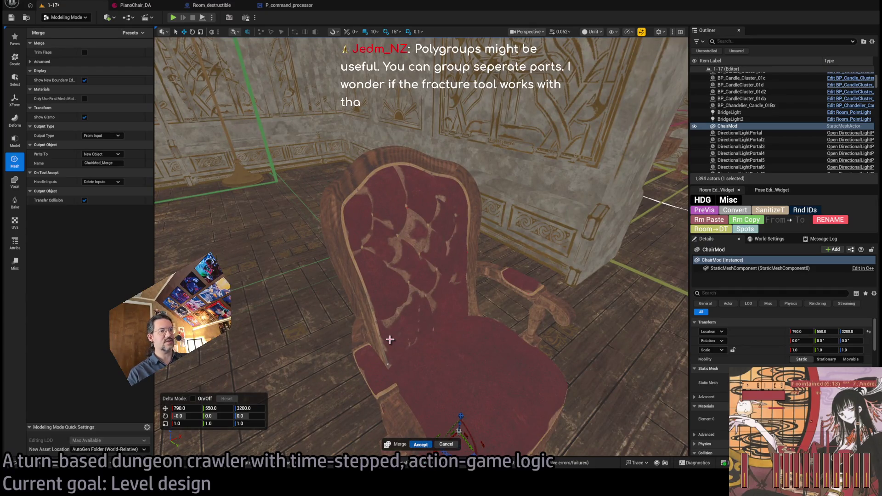
Step: Accept the merge to create ChairMod_Merge and check the chair in the room
key(Return)
click(35, 465)
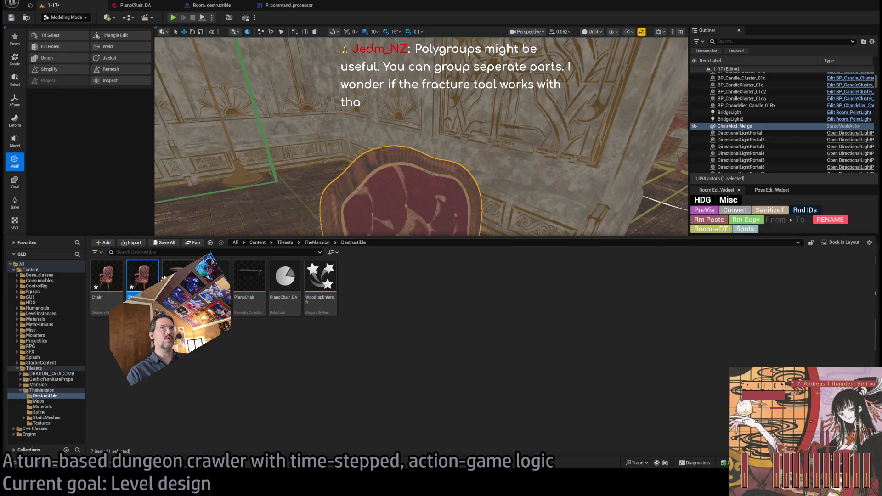
key(ctrl+space)
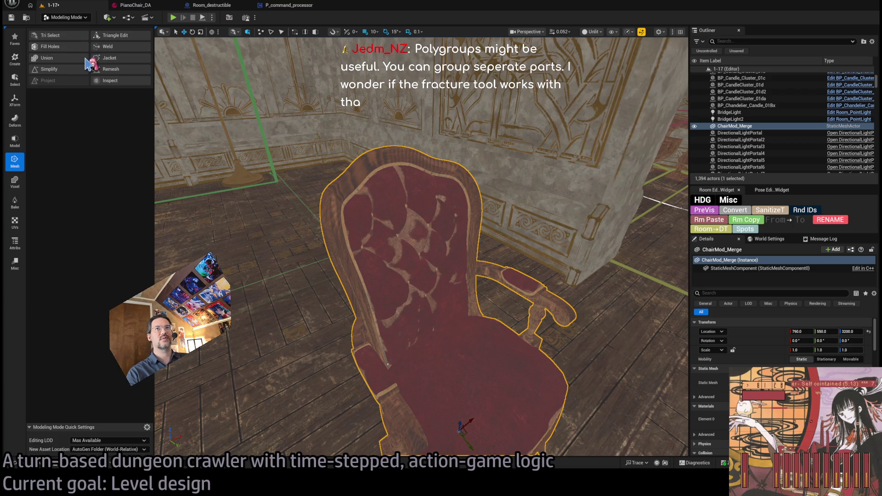
click(32, 464)
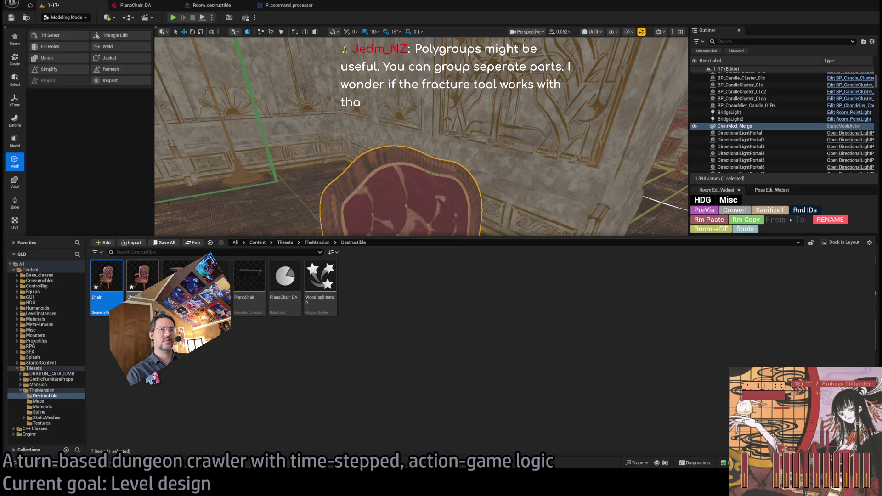
click(405, 208)
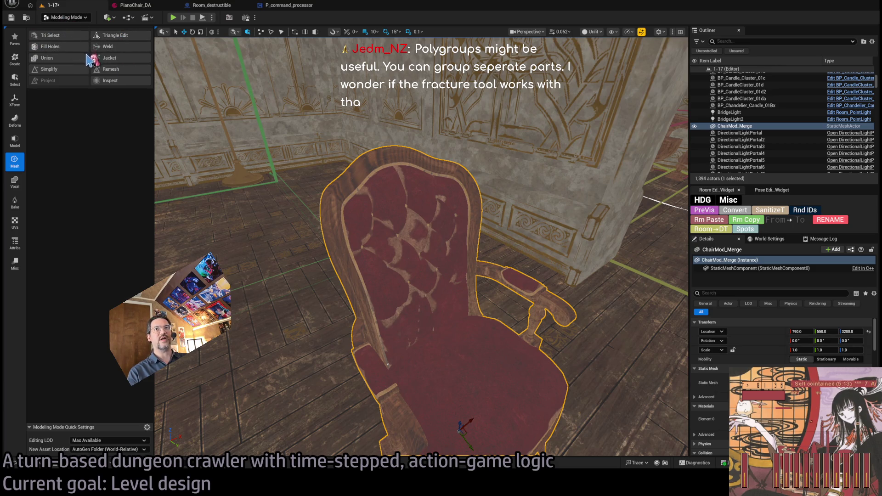
Step: Switch to Fracture Mode with the Uniform fracture tool selected and the Content Drawer open
key(shift+6)
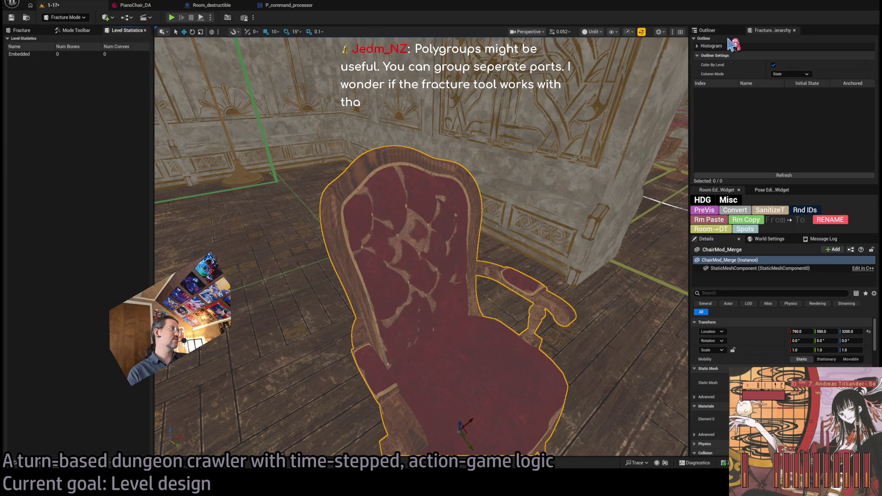
click(79, 32)
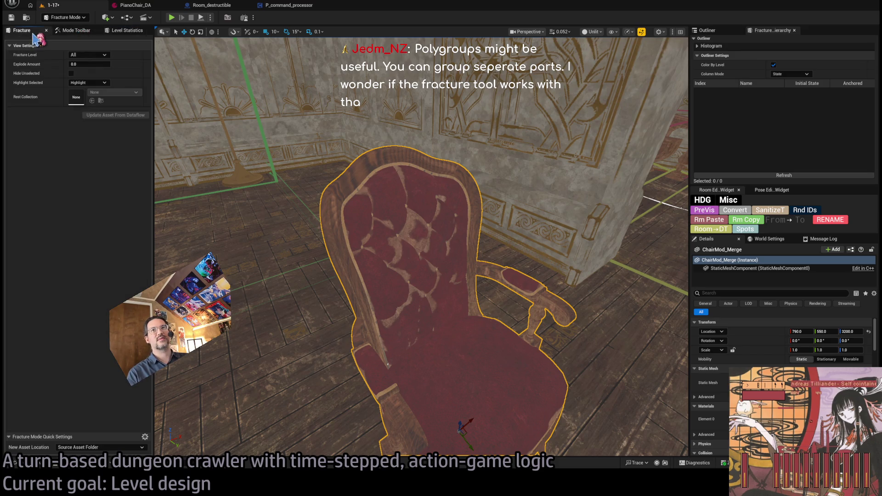
click(23, 30)
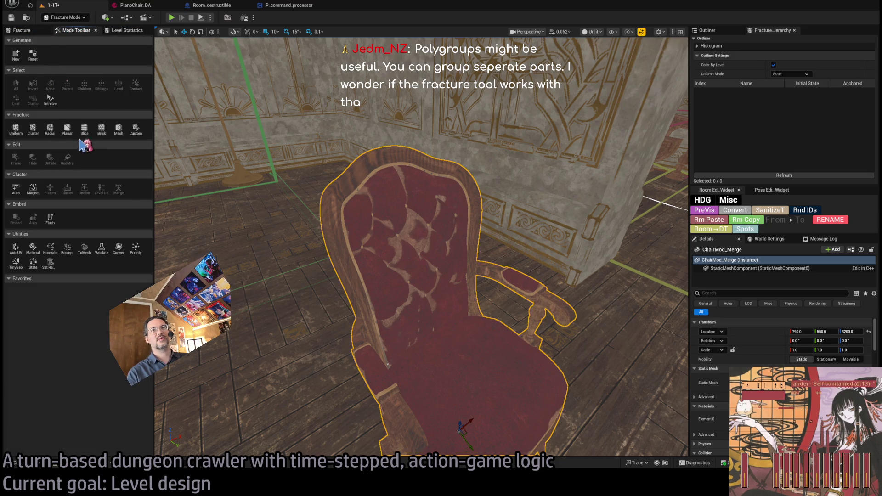
click(16, 129)
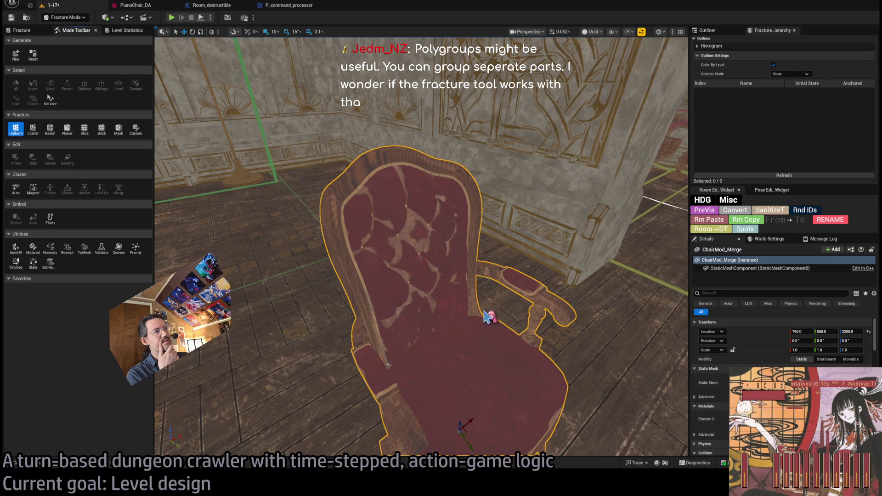
click(38, 451)
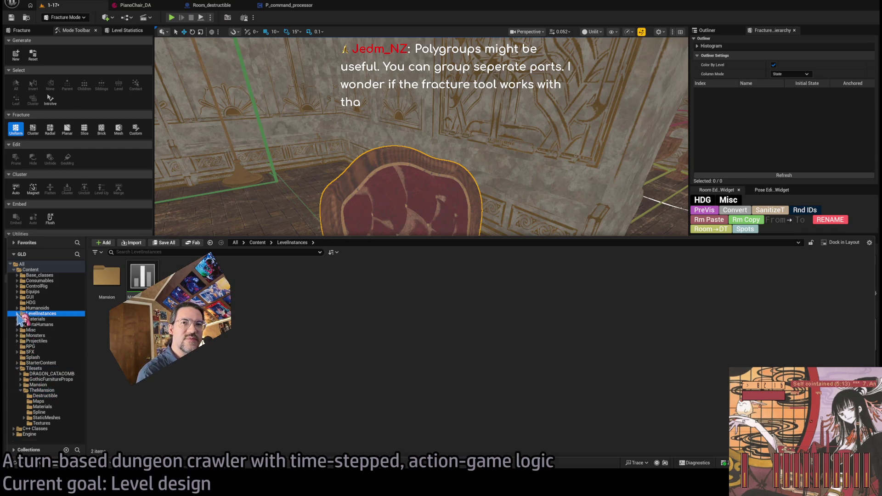
Step: Move ChairMod_Merge from _GENERATED/seanb into TheMansion's Destructible folder
double_click(36, 314)
double_click(109, 285)
double_click(108, 285)
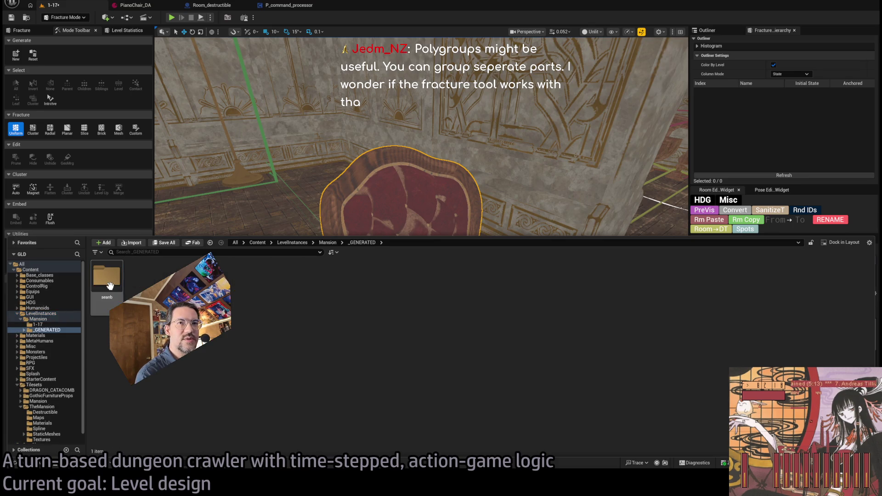
double_click(109, 285)
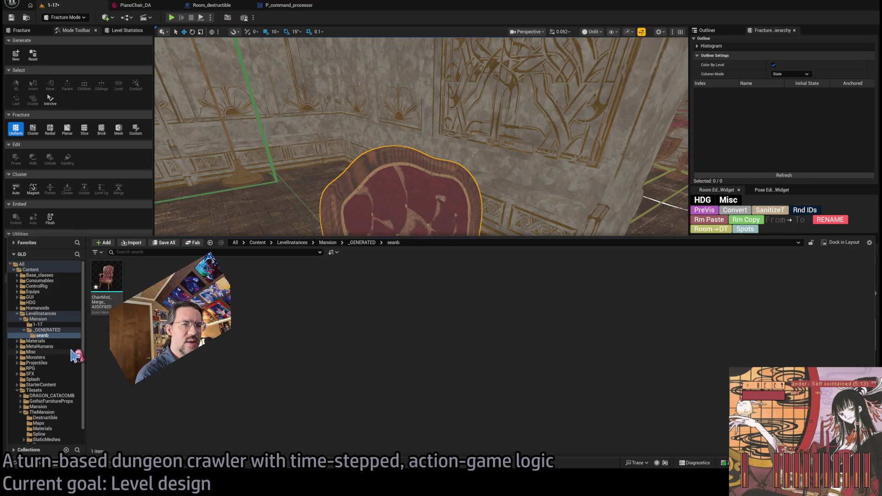
scroll(78, 322, down, 1)
click(106, 278)
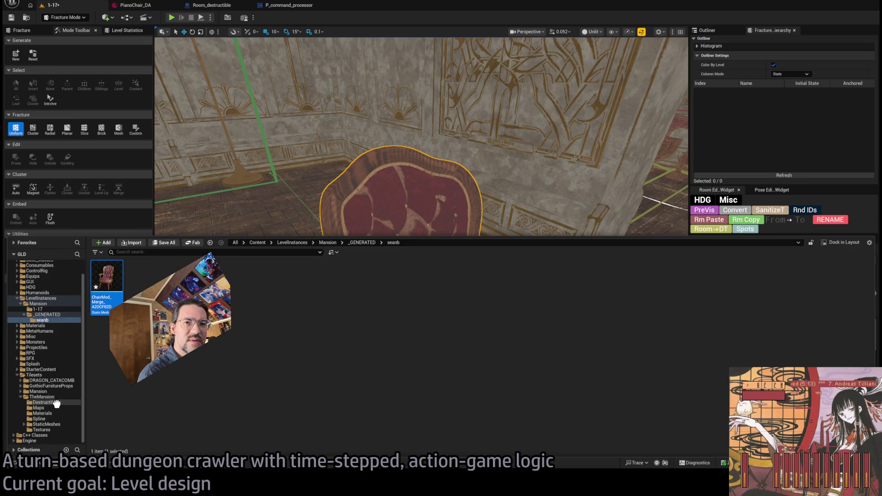
drag(62, 409, 63, 410)
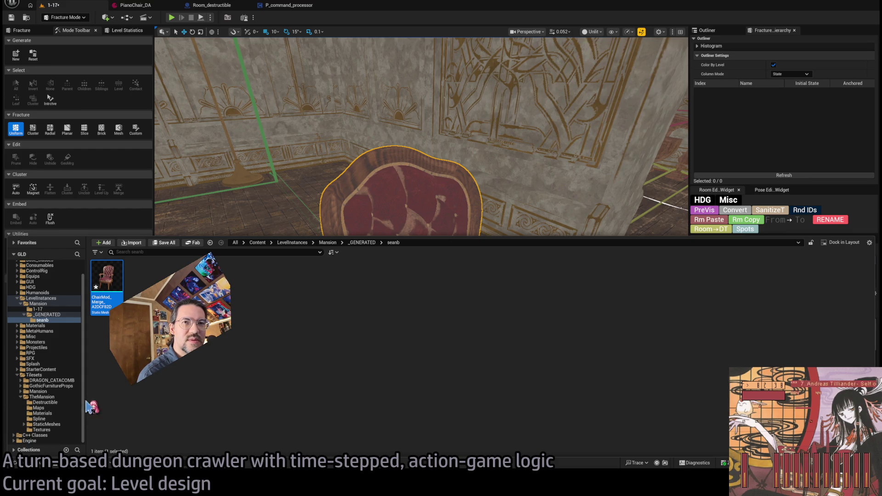
click(92, 407)
Step: Place a second chair from the Destructible folder into the room
click(46, 315)
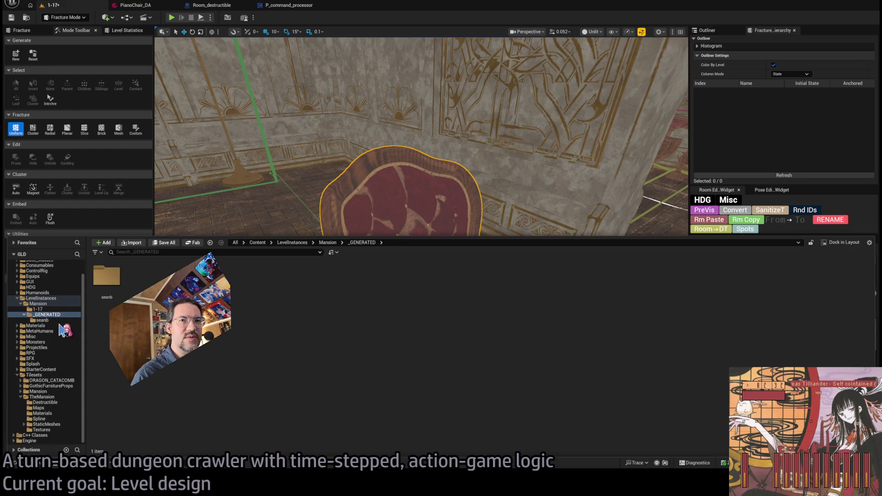
click(40, 304)
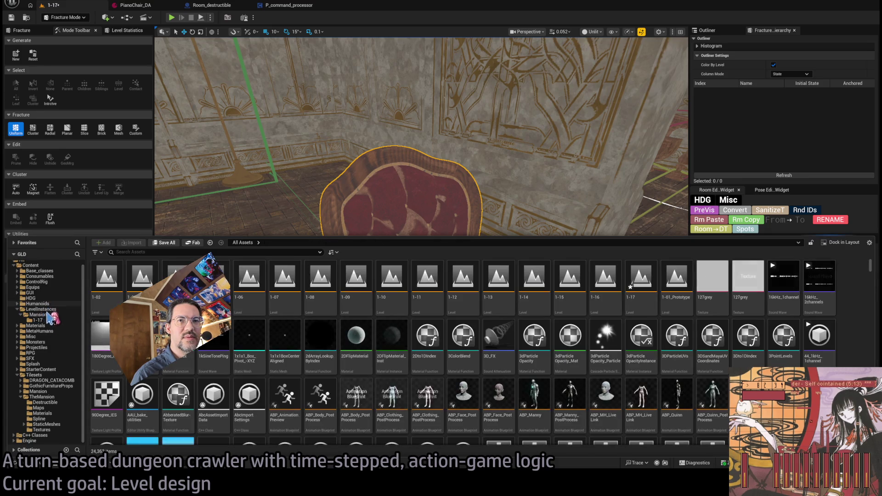
click(41, 299)
scroll(30, 275, up, 1)
click(30, 265)
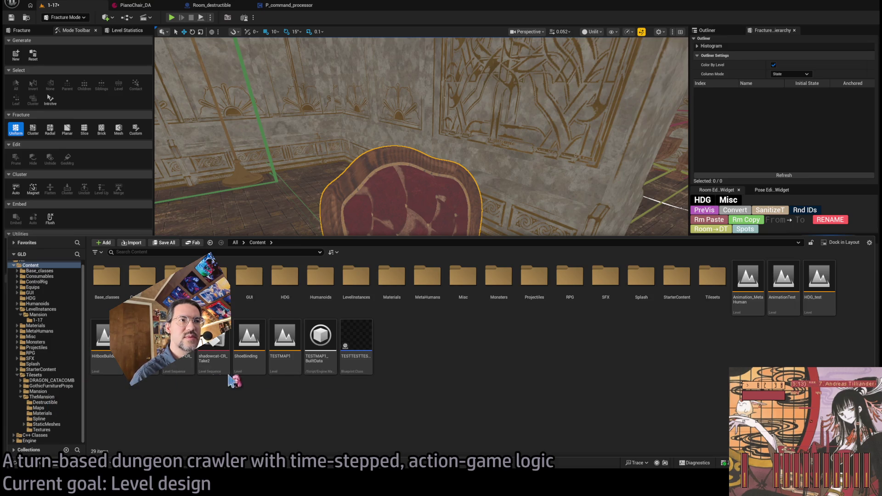
click(45, 403)
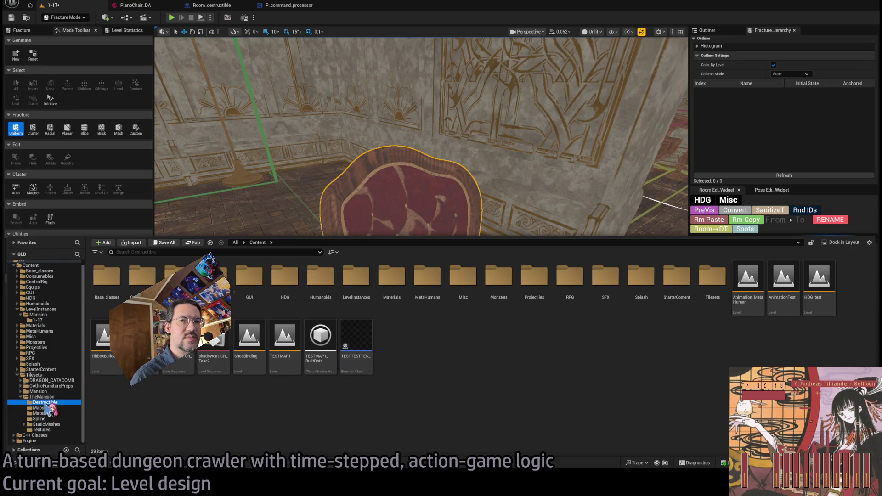
mouse_move(147, 281)
mouse_down()
mouse_move(204, 210)
mouse_move(291, 378)
mouse_up()
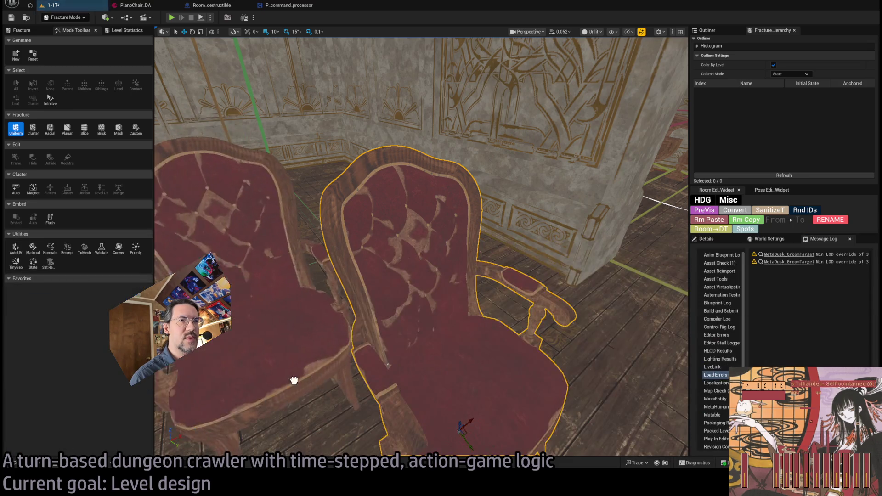
Step: Slide the new chair forward and delete the old ChairMod_Merge actor
drag(412, 306, 411, 306)
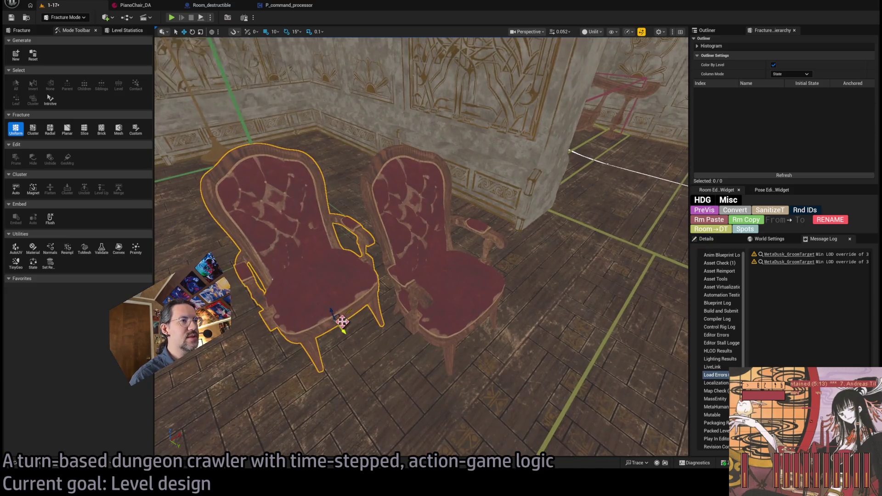
mouse_move(341, 321)
mouse_down()
mouse_move(380, 370)
mouse_move(373, 390)
mouse_up()
click(706, 239)
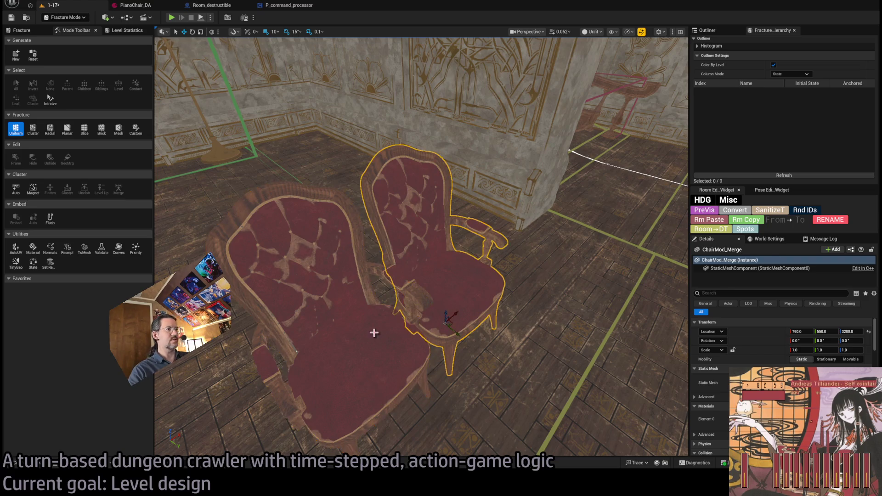
key(Delete)
Step: Place a ChairMod chair beside the merged one, nudge it, and inspect its back
mouse_move(384, 379)
mouse_down()
mouse_move(524, 347)
mouse_move(487, 353)
mouse_up()
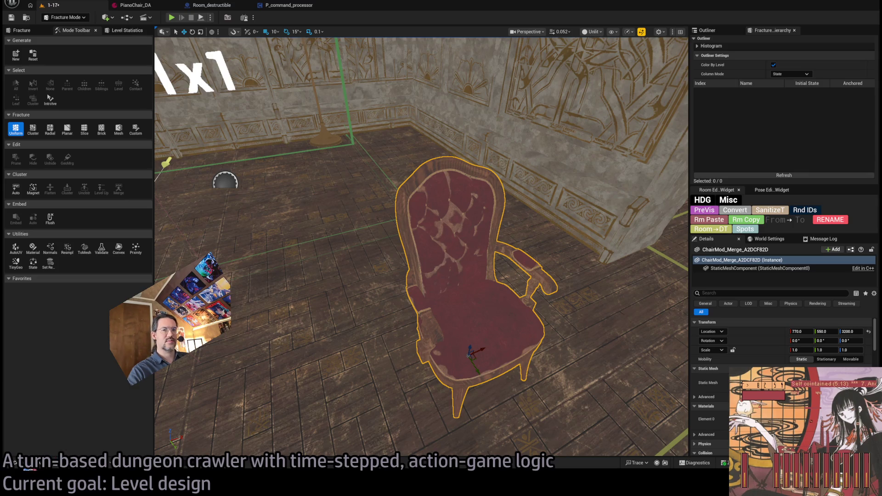
key(ctrl+space)
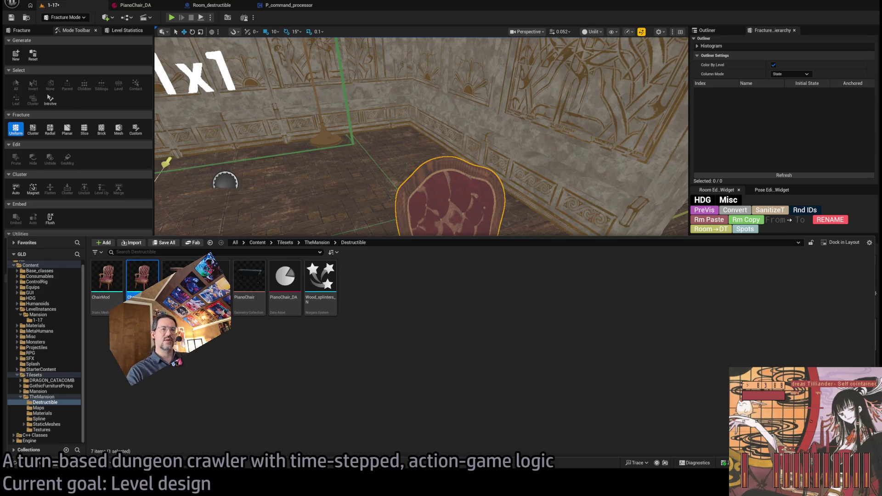
click(116, 283)
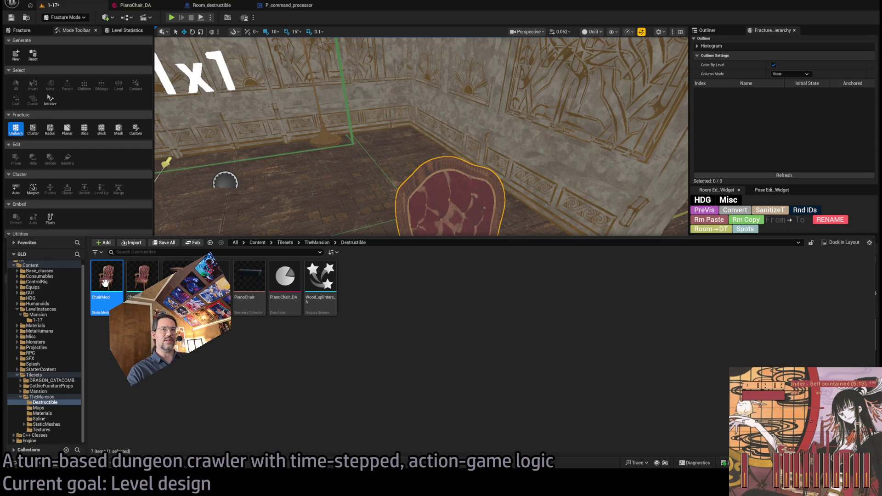
mouse_move(105, 283)
mouse_down()
mouse_move(348, 393)
mouse_move(416, 357)
mouse_up()
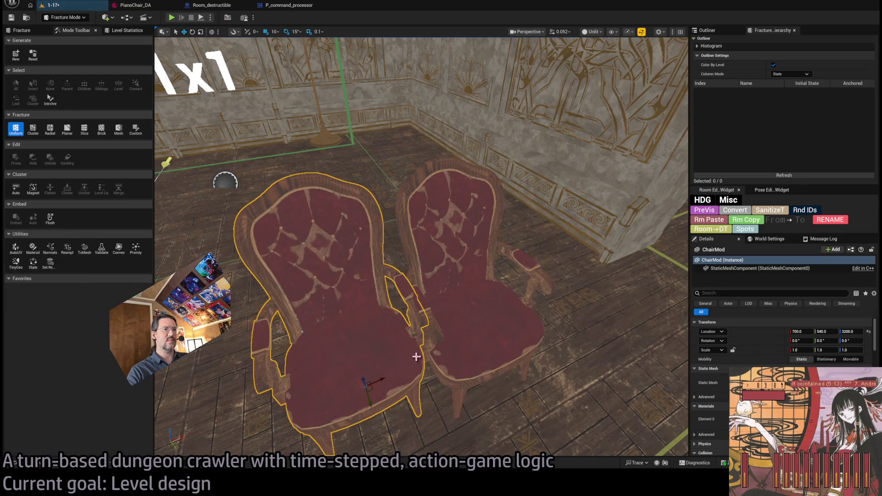
scroll(416, 357, up, 6)
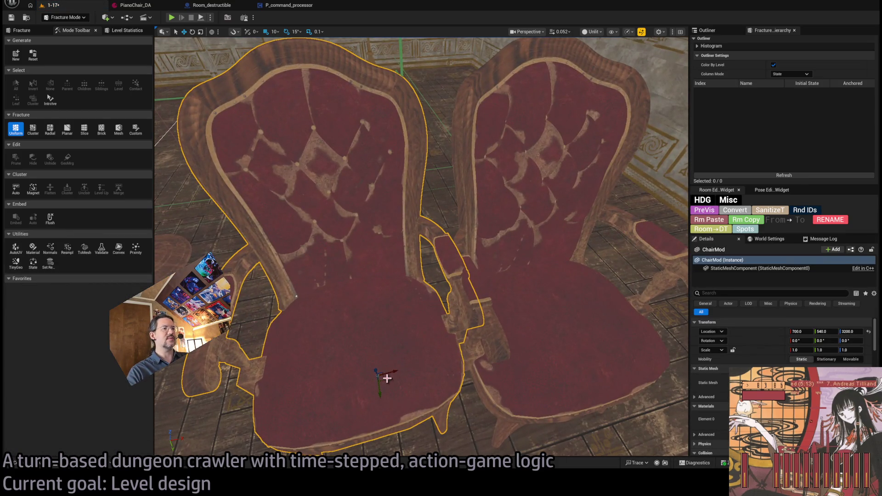
scroll(387, 378, down, 3)
drag(381, 404, 367, 408)
key(f)
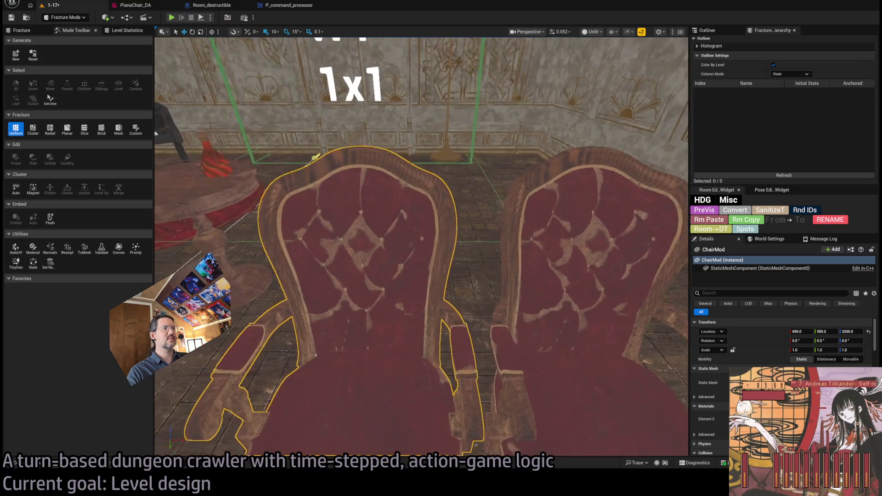
scroll(316, 355, up, 5)
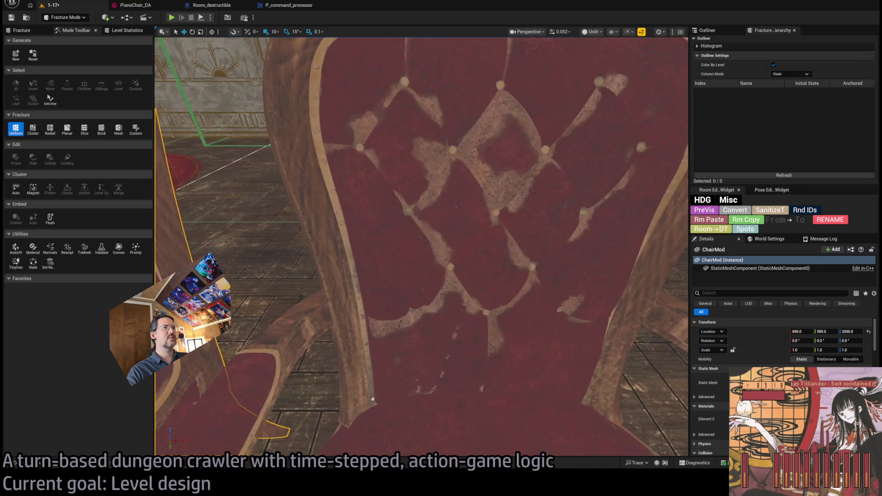
drag(372, 399, 257, 400)
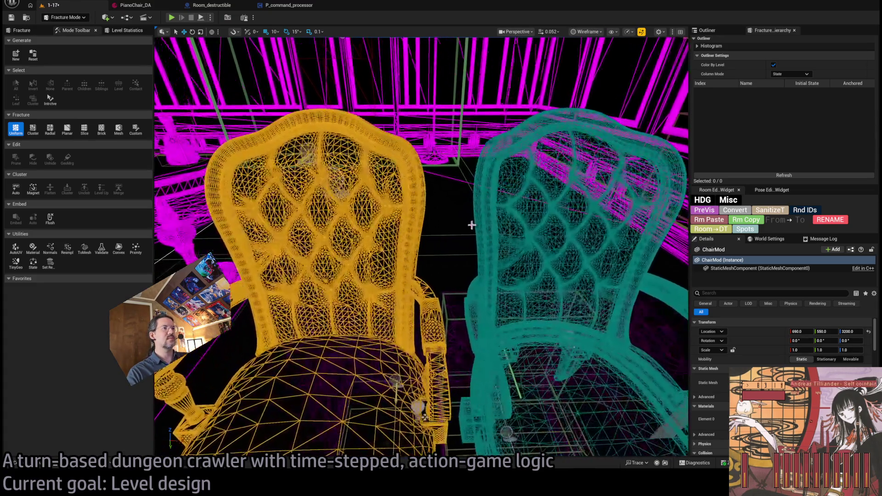
Step: Select the ChairMod chair on the left, then the remaining ChairMod_Merge chair
click(472, 225)
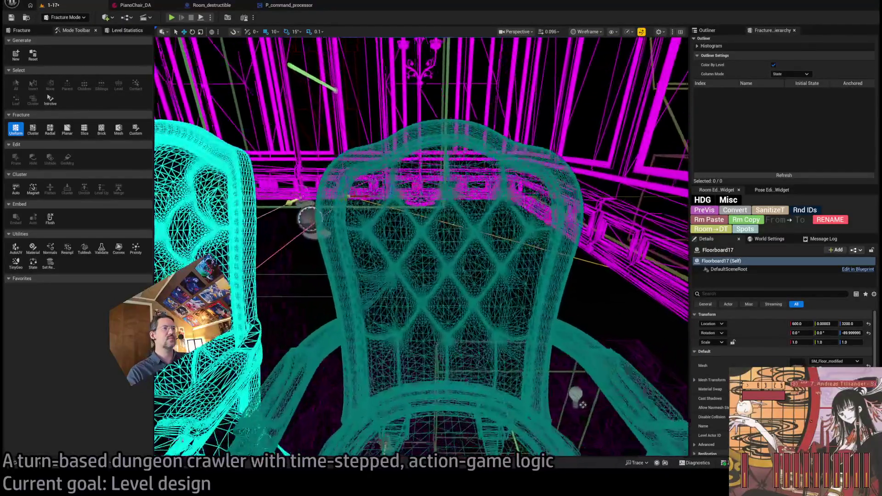
scroll(450, 270, down, 5)
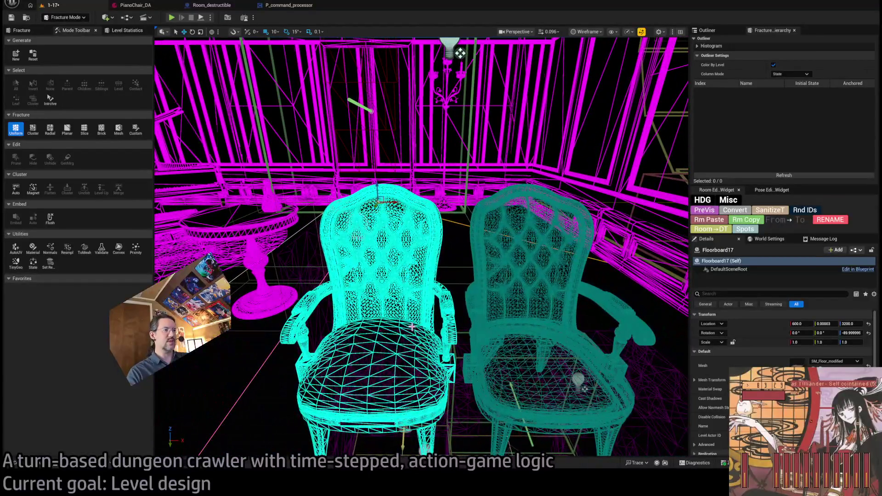
click(412, 327)
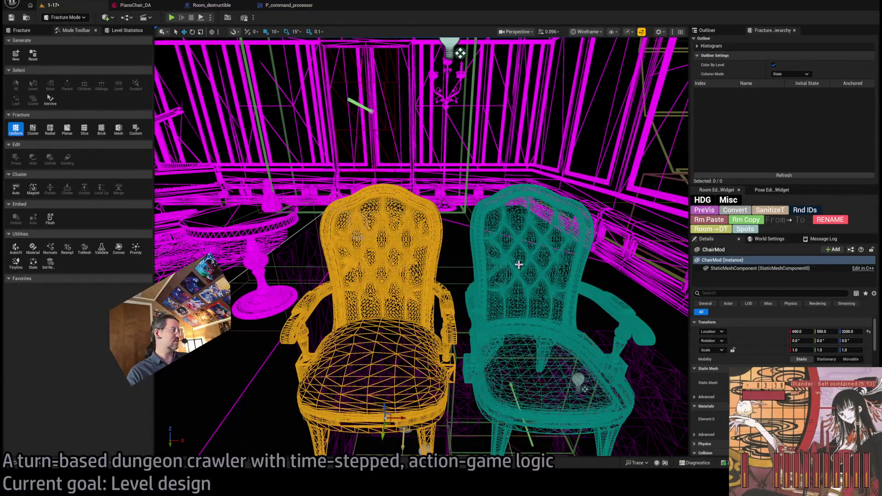
click(518, 265)
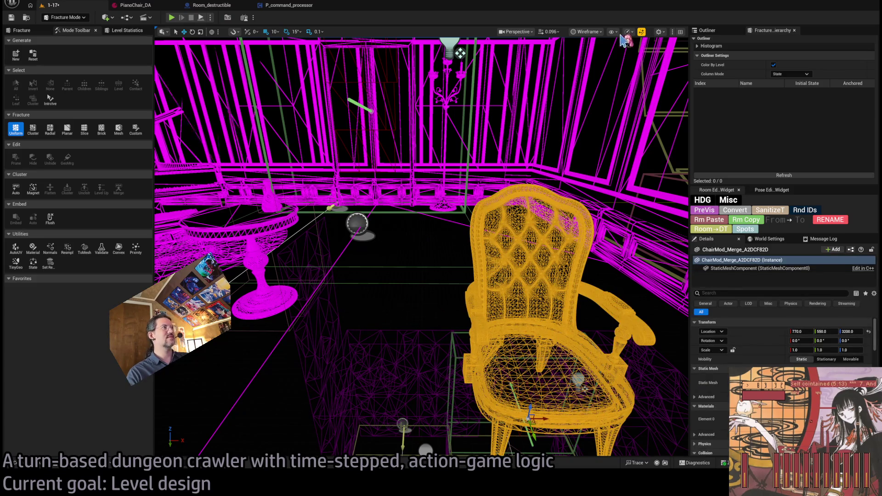
Step: Return to Lit view, select the ChairMod chair, and generate a new Chair geometry collection
key(alt+4)
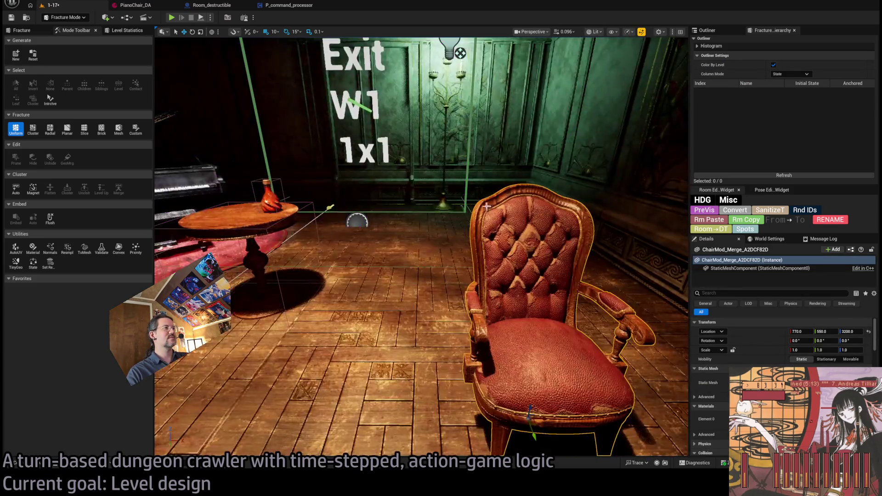
key(f)
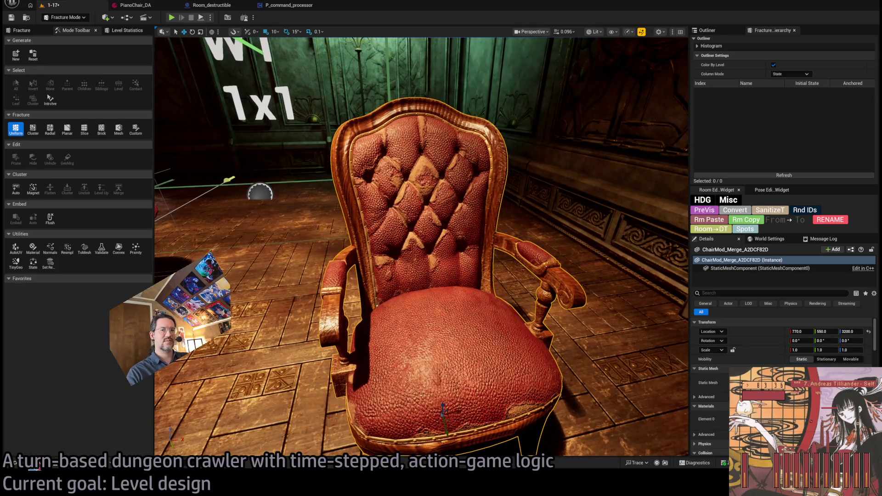
key(ctrl+b)
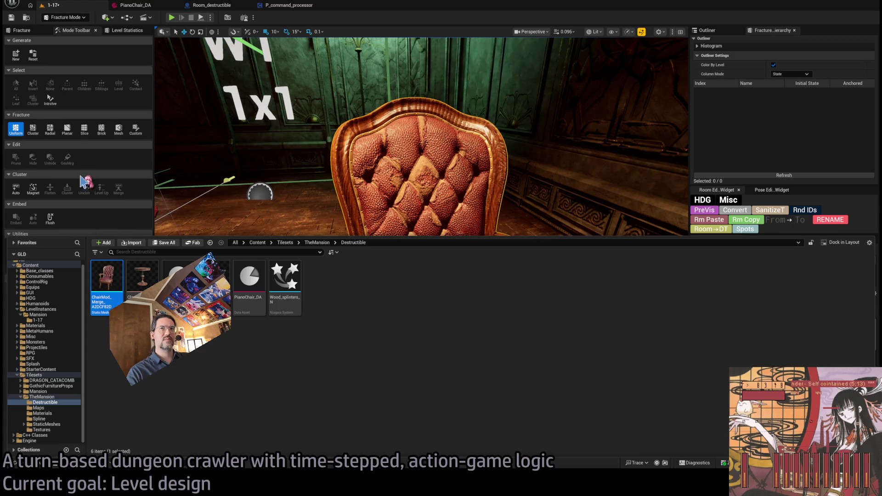
key(ctrl+space)
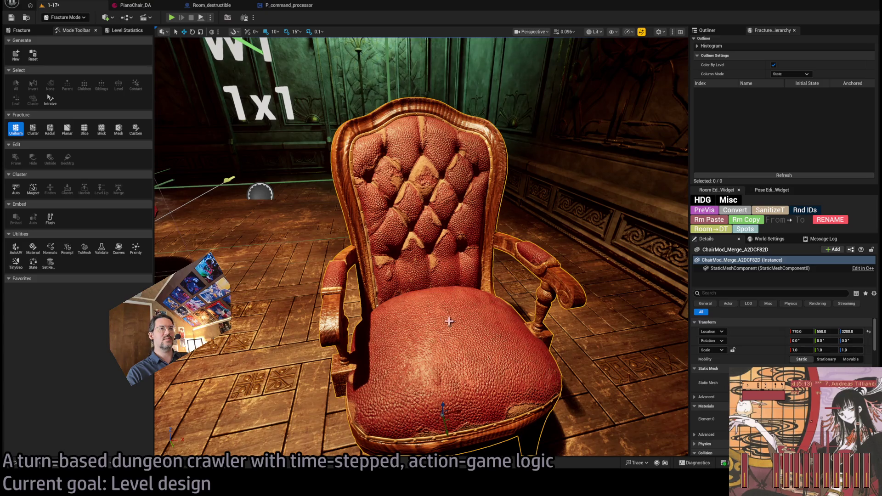
click(425, 260)
click(426, 260)
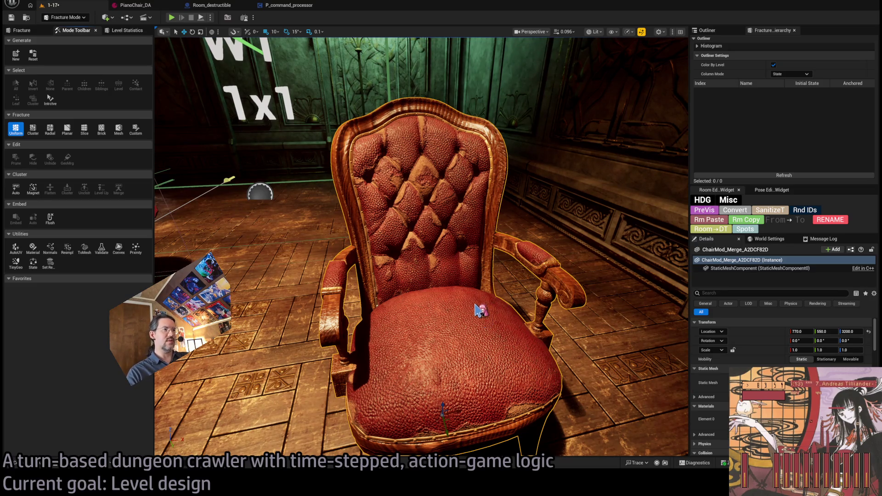
click(262, 200)
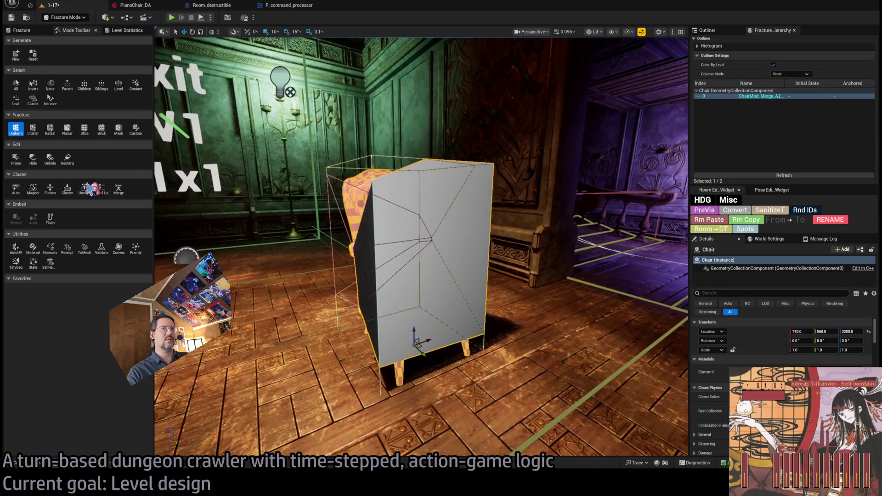
Step: Fracture the Chair geometry collection into Uniform Voronoi pieces and reselect it
click(22, 30)
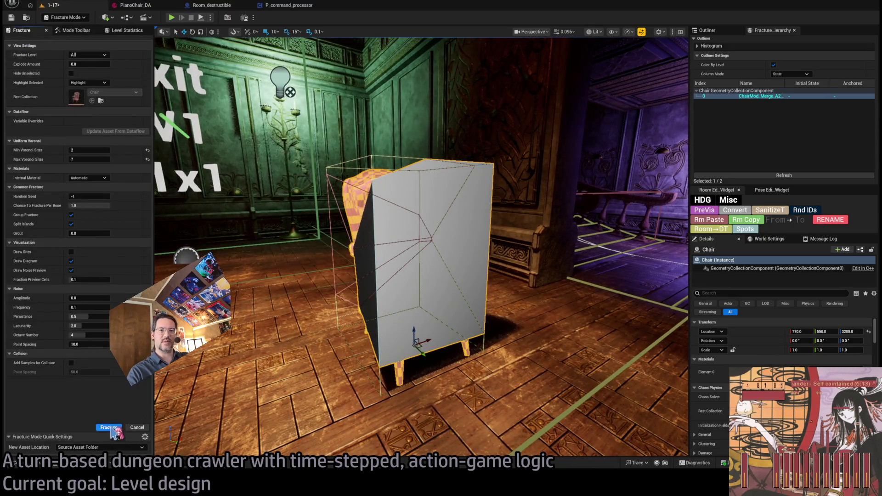
key(Return)
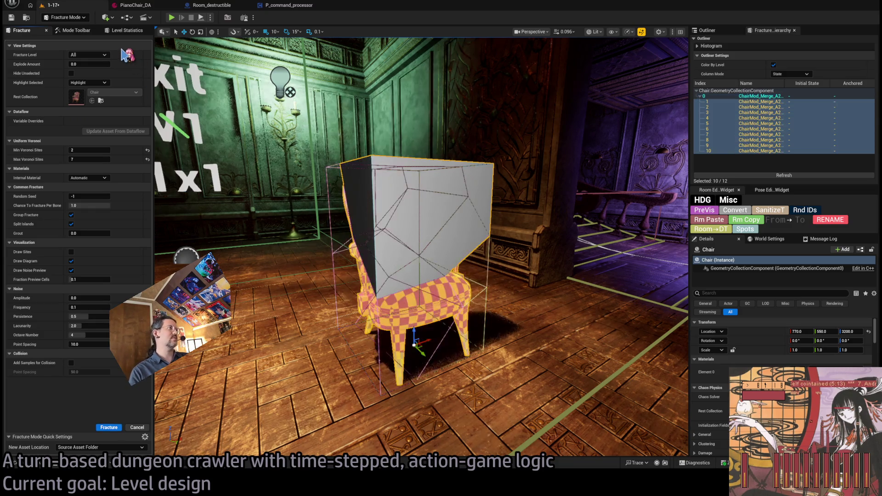
click(73, 32)
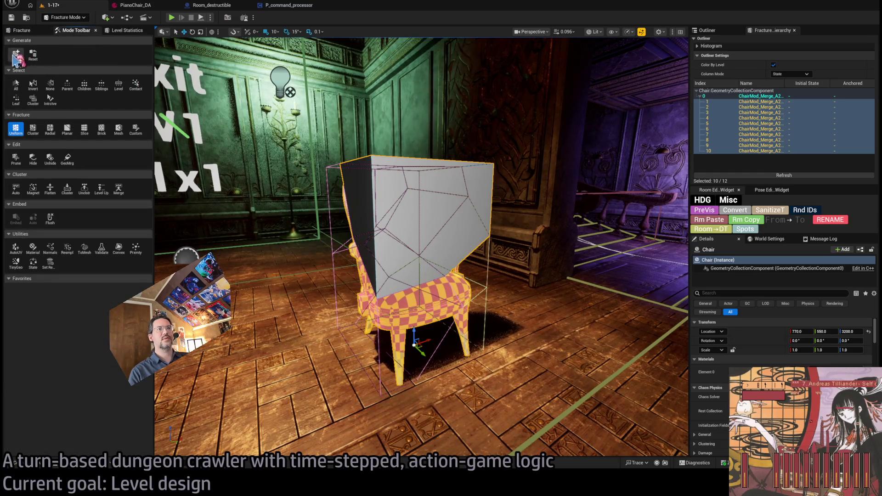
click(414, 199)
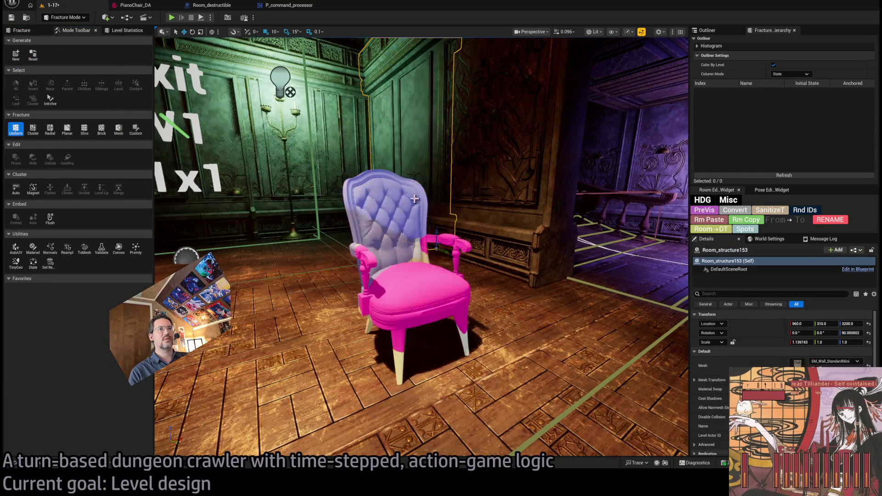
click(405, 276)
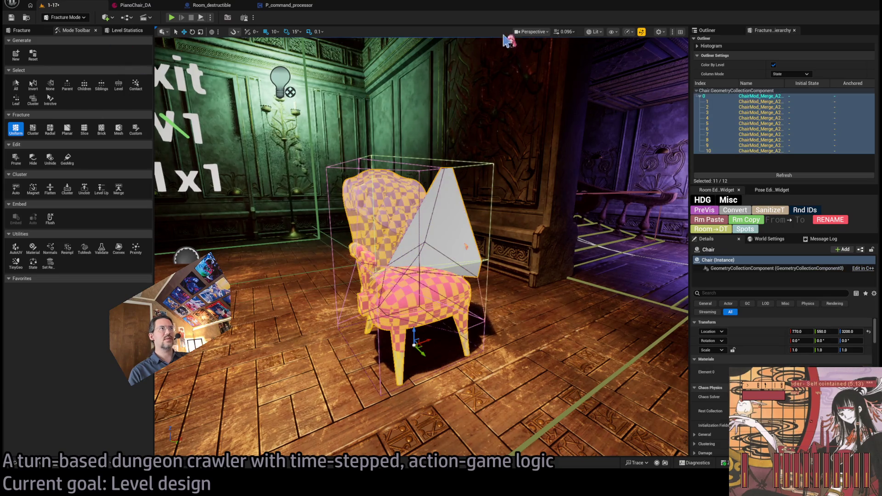
click(514, 80)
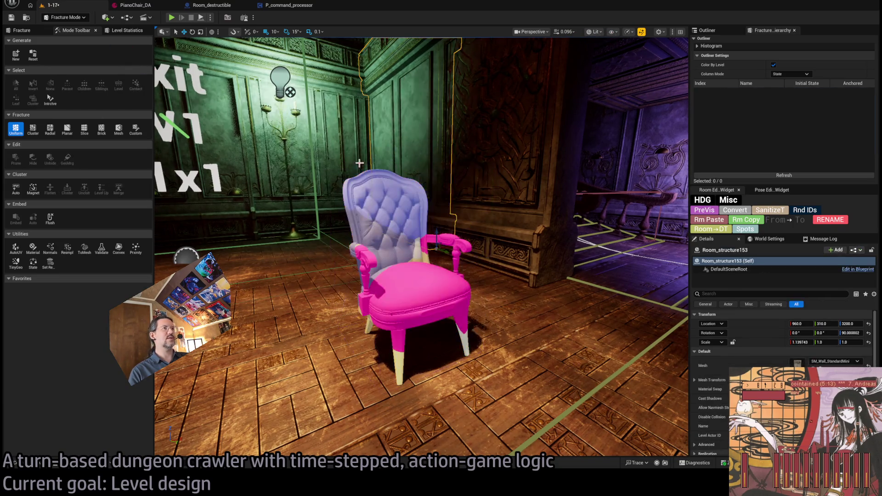
click(360, 177)
Step: Test Explode Amount, reset it to 0, and return to Selection Mode
click(15, 128)
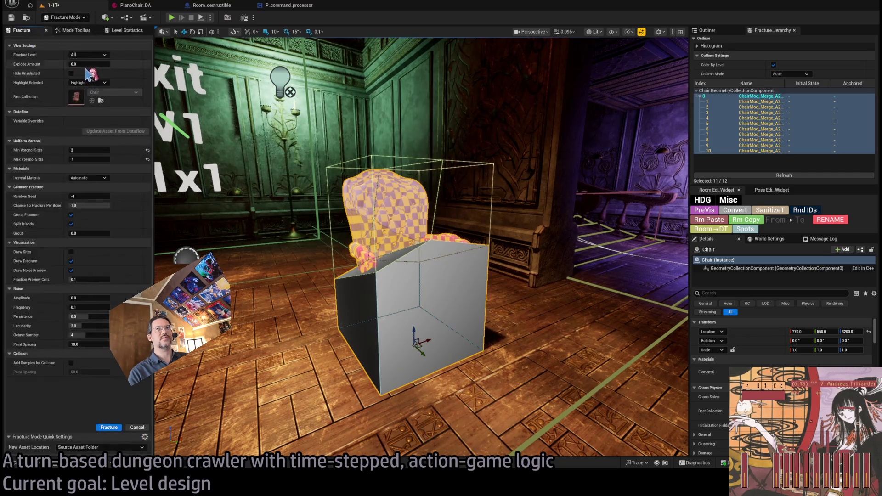
mouse_move(88, 63)
mouse_down()
mouse_move(128, 63)
mouse_move(115, 64)
mouse_up()
text(0)
key(Return)
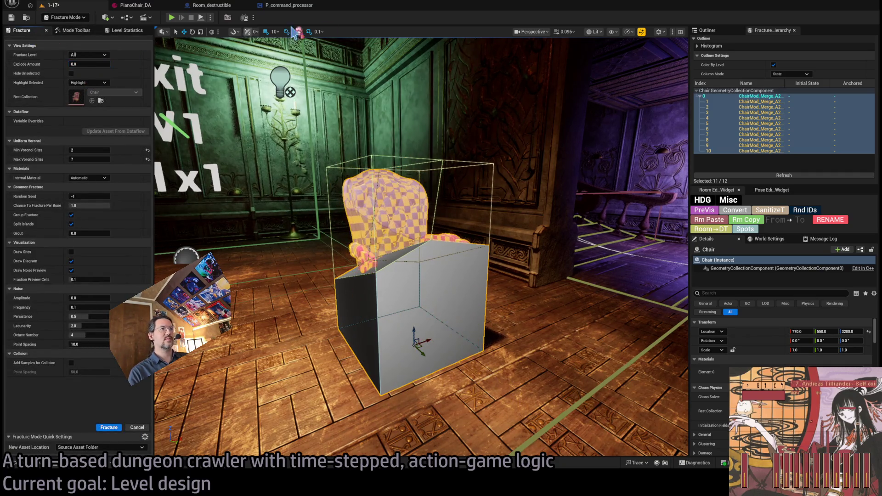
click(75, 32)
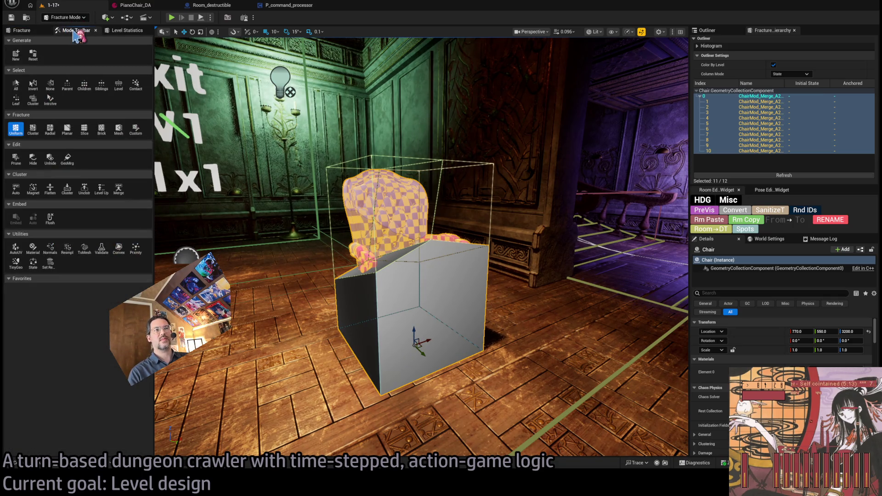
key(shift+1)
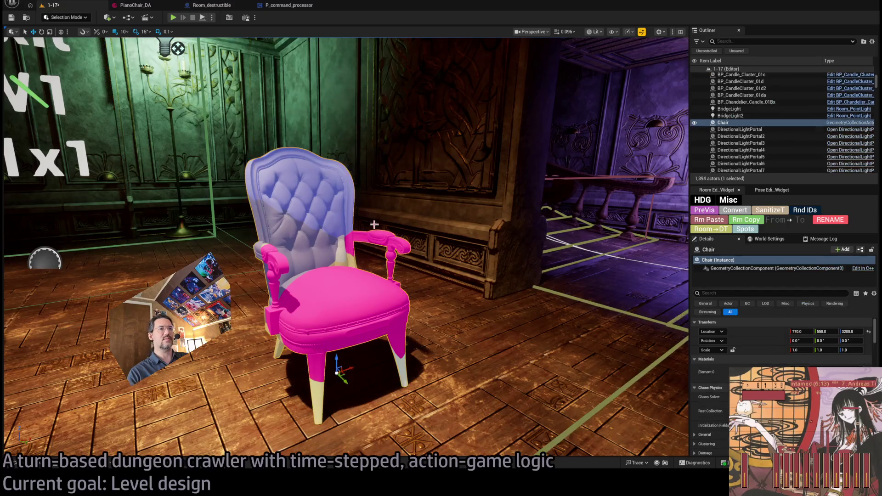
key(w)
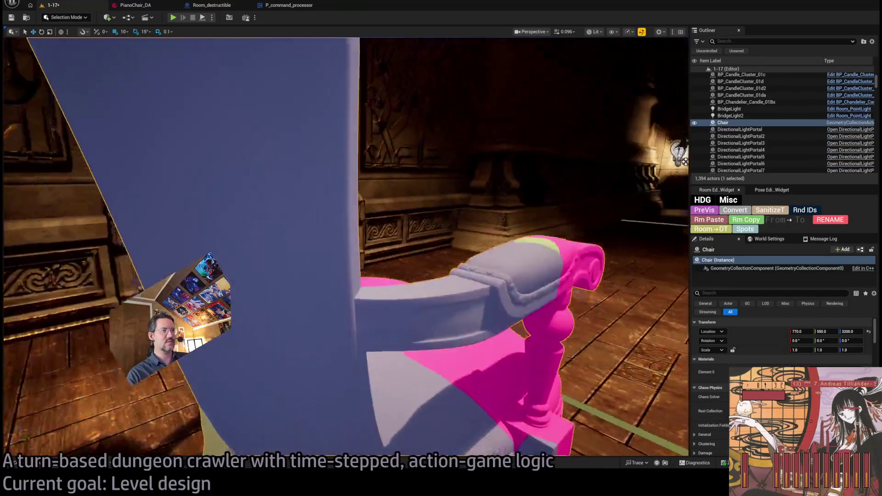
key(s)
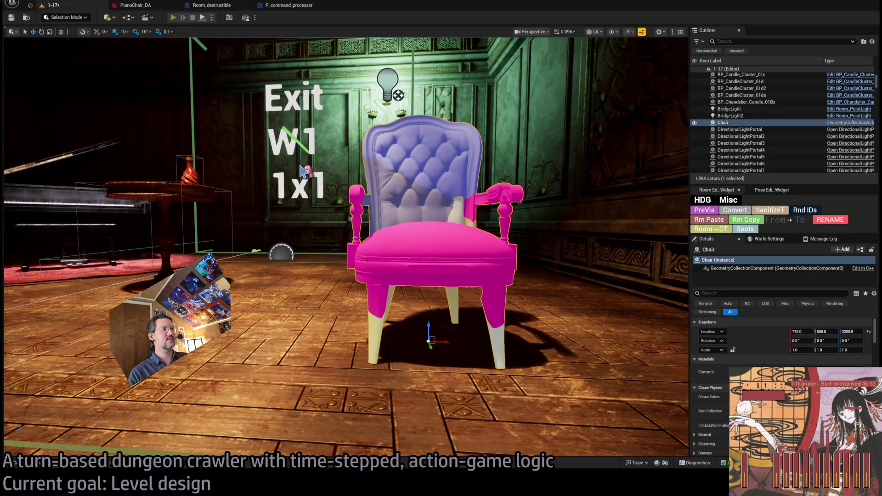
key(alt+p)
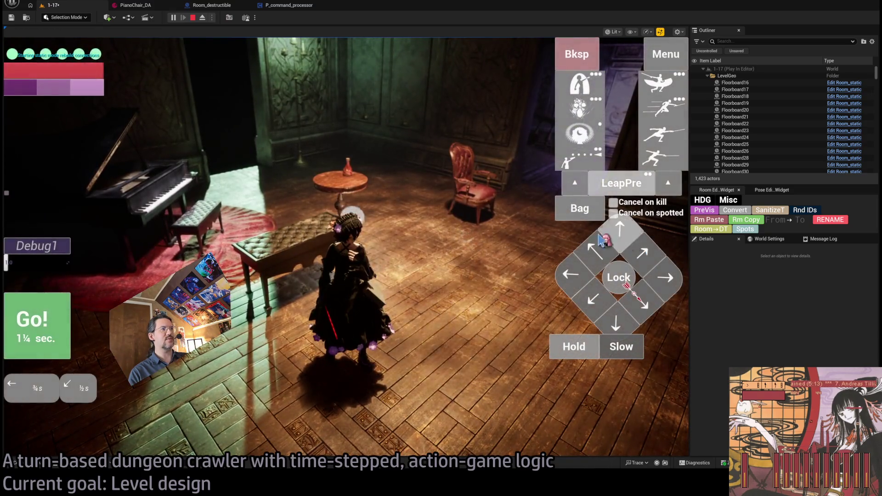
click(42, 342)
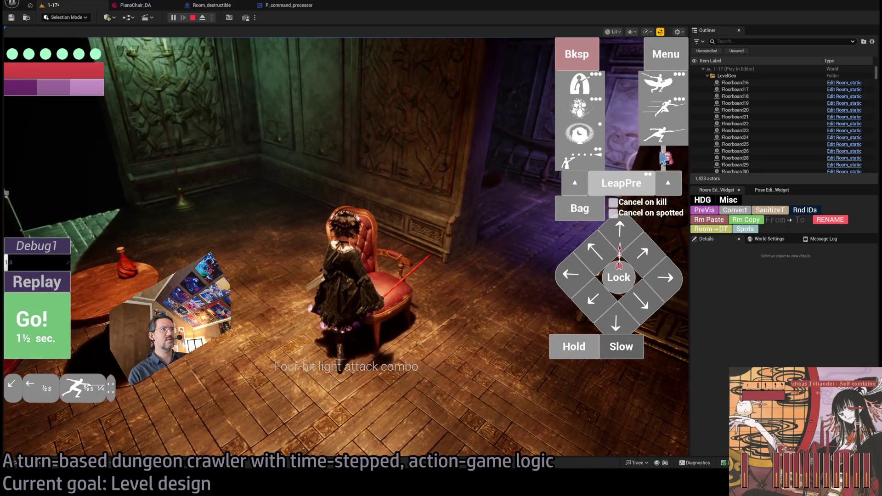
click(68, 329)
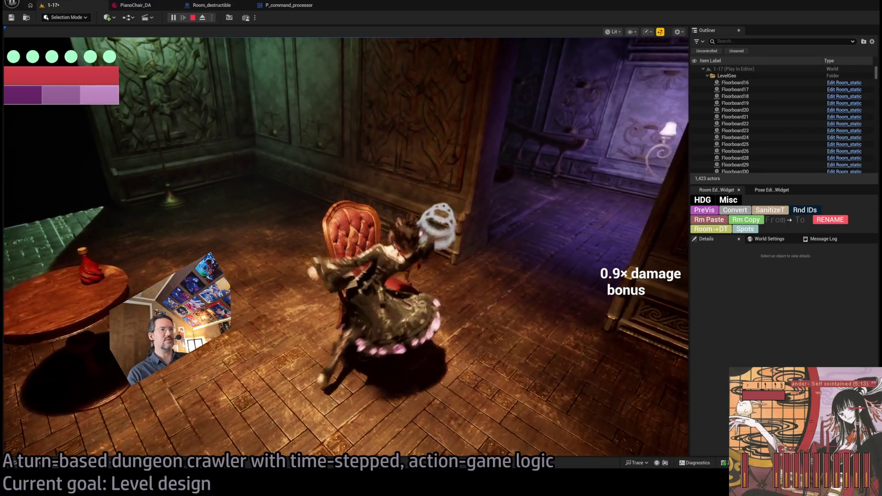
key(Escape)
key(w)
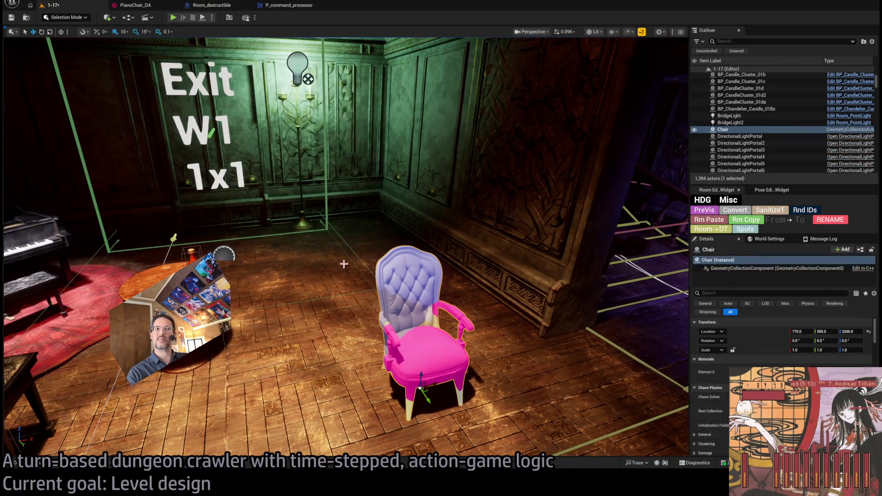
Step: Move the Chair geometry collection asset into the Destructible folder
click(340, 256)
click(413, 351)
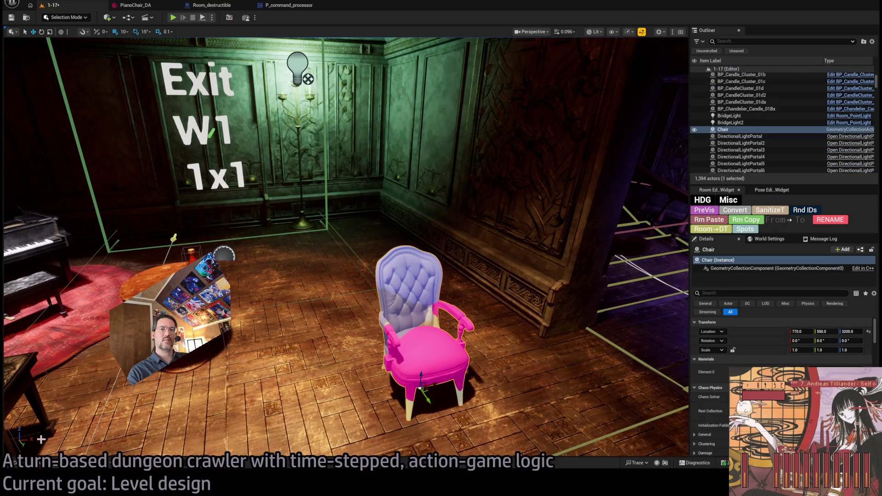
key(ctrl+b)
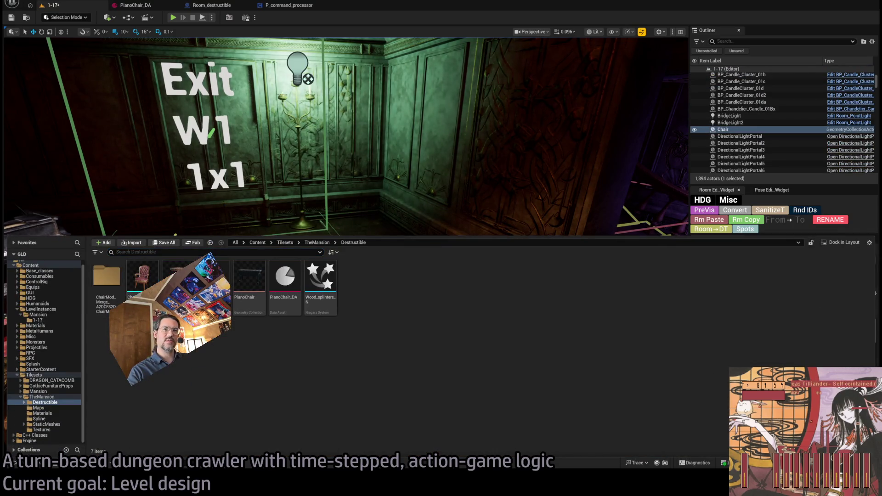
click(114, 287)
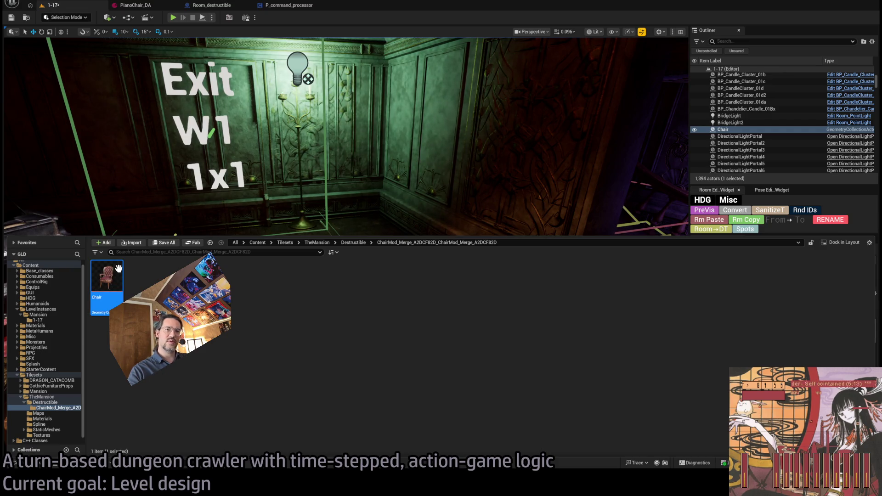
drag(57, 403, 52, 408)
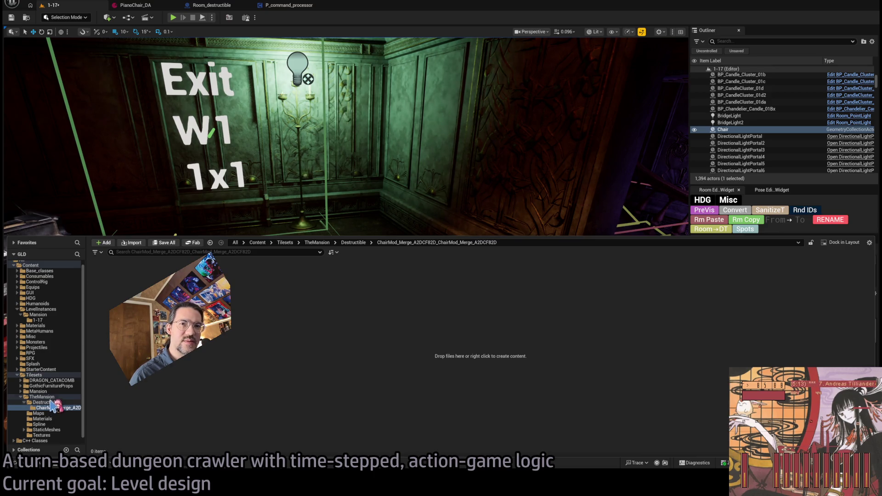
click(44, 397)
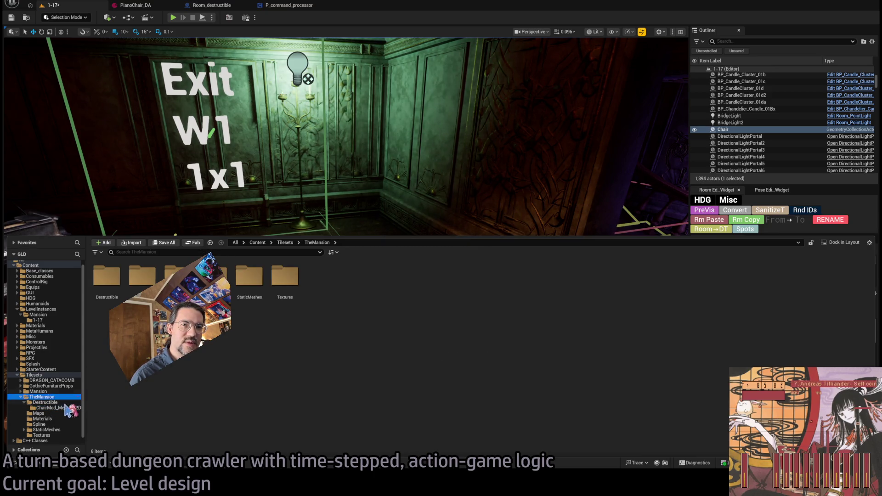
click(68, 402)
click(69, 408)
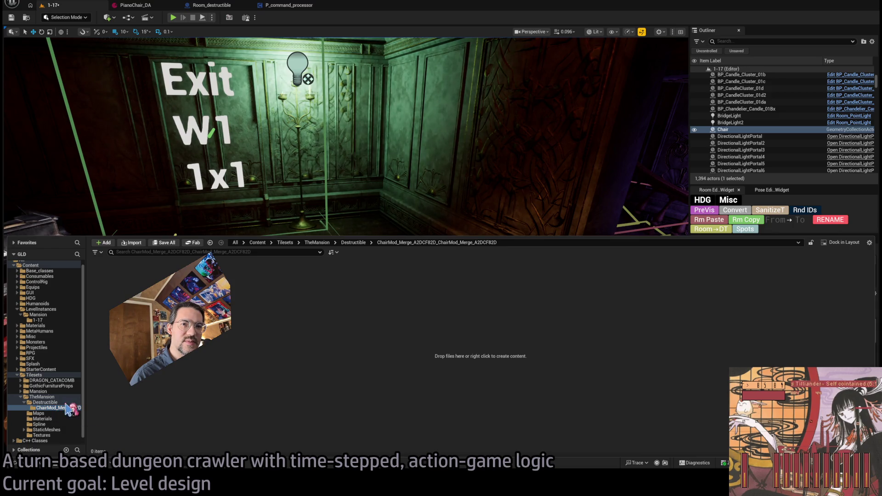
click(45, 402)
Step: Replace the placed Chair with the ChairMod_Merge static mesh at the same spot
click(53, 408)
key(f)
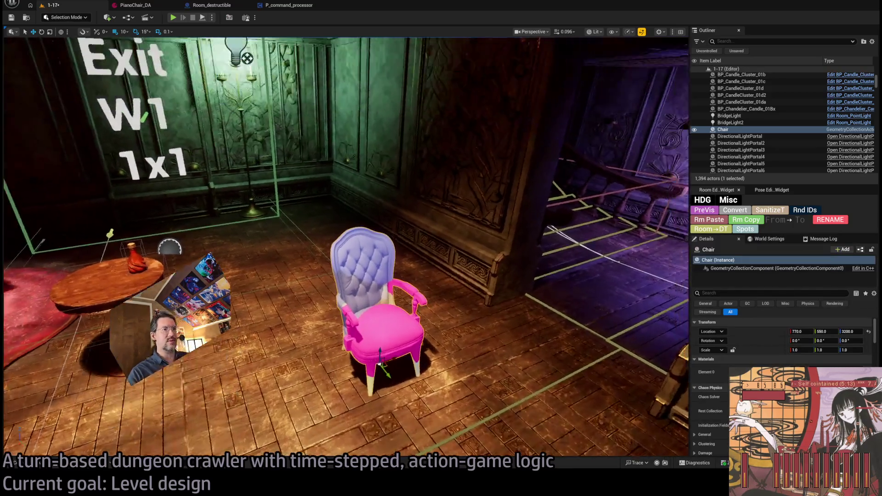
key(Delete)
key(ctrl+space)
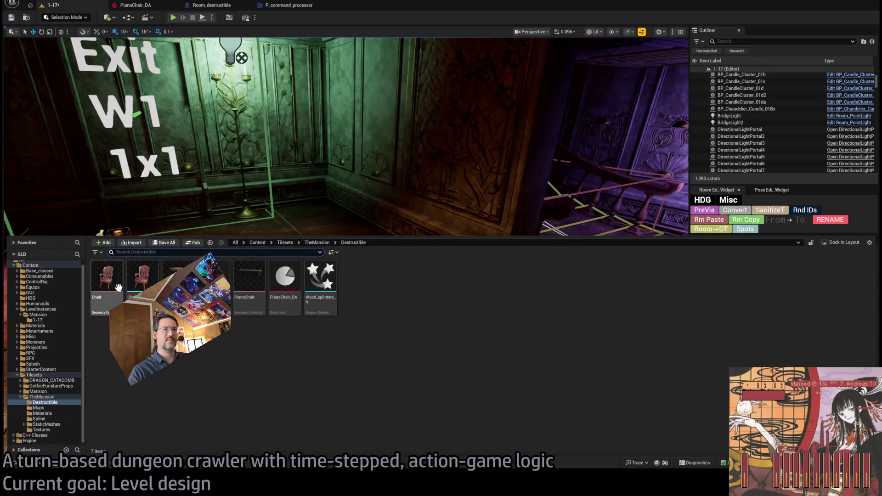
drag(118, 288, 402, 356)
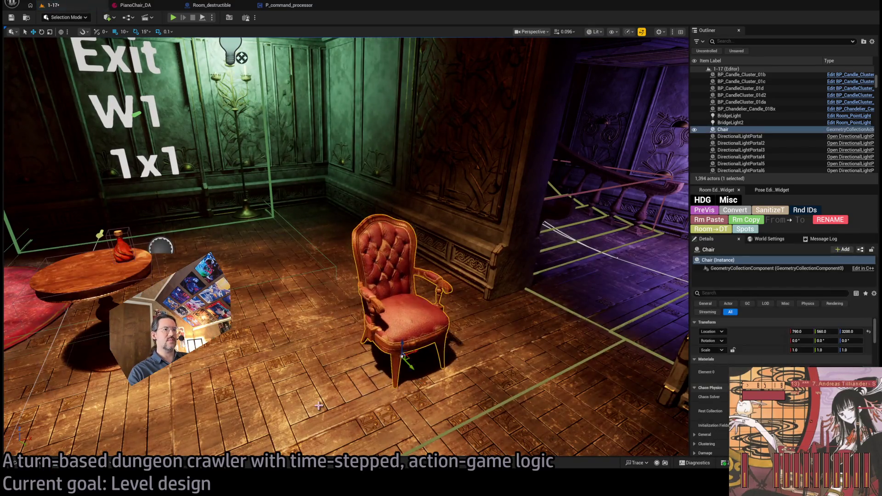
key(Delete)
key(ctrl+space)
drag(118, 288, 392, 312)
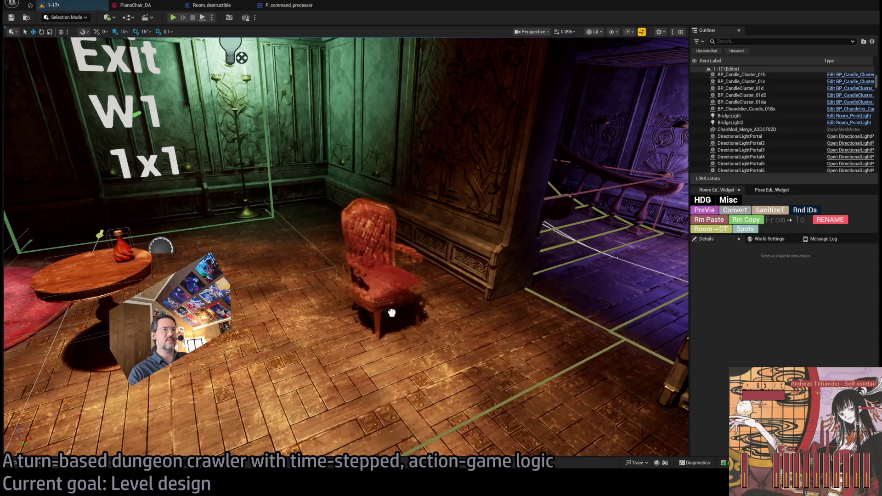
Step: Delete ChairMod_Merge from the room and show the Destructible folder's seven assets
key(Delete)
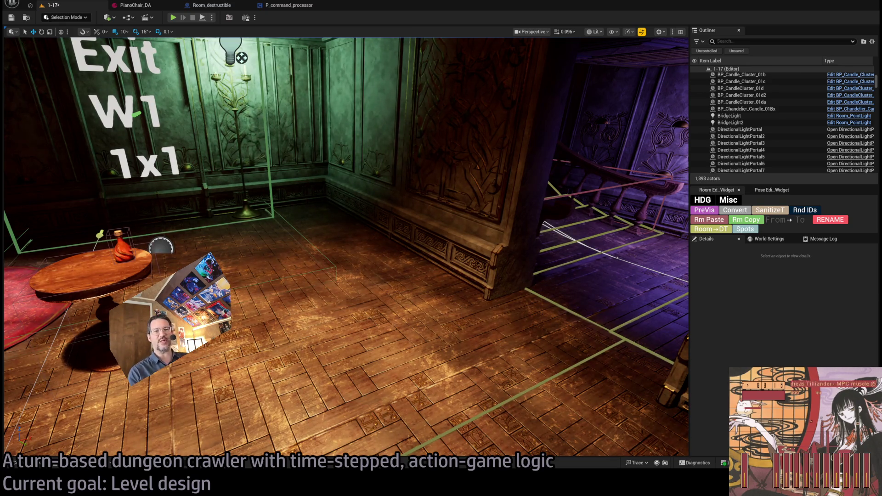
click(14, 463)
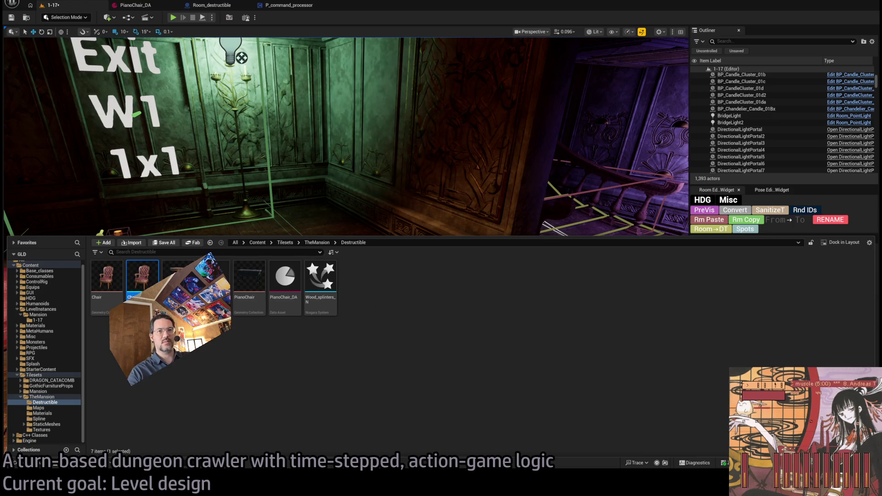
Step: Place the Chair geometry collection in the mansion room and frame it
click(107, 278)
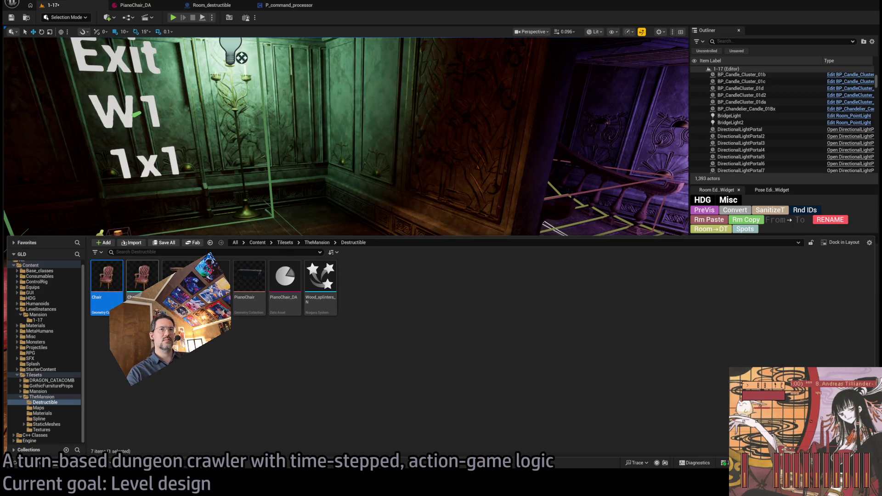
click(332, 207)
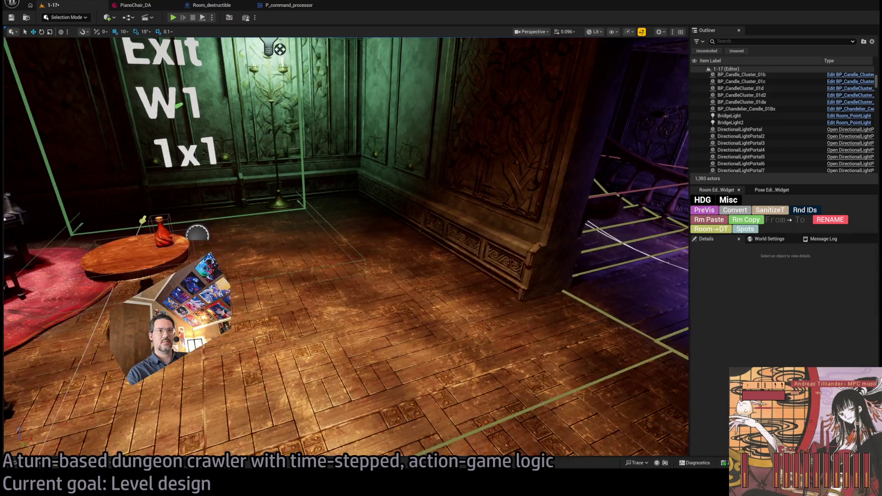
key(ctrl+space)
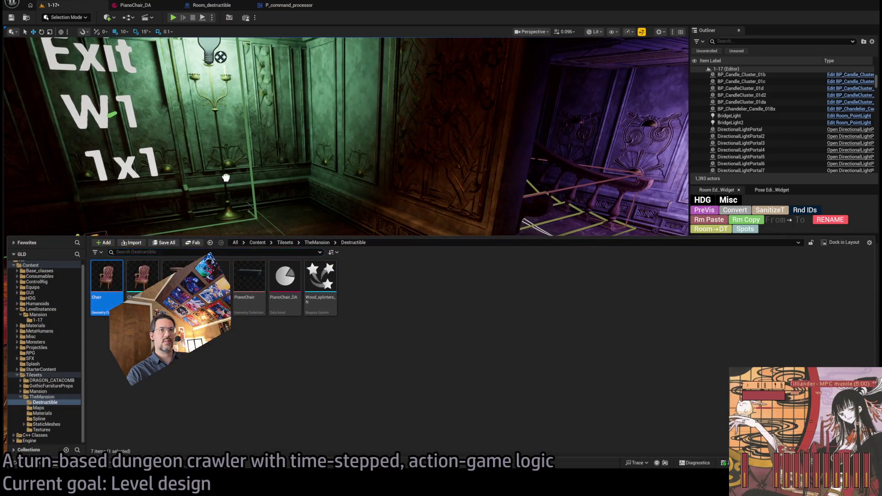
drag(107, 278, 404, 362)
key(f)
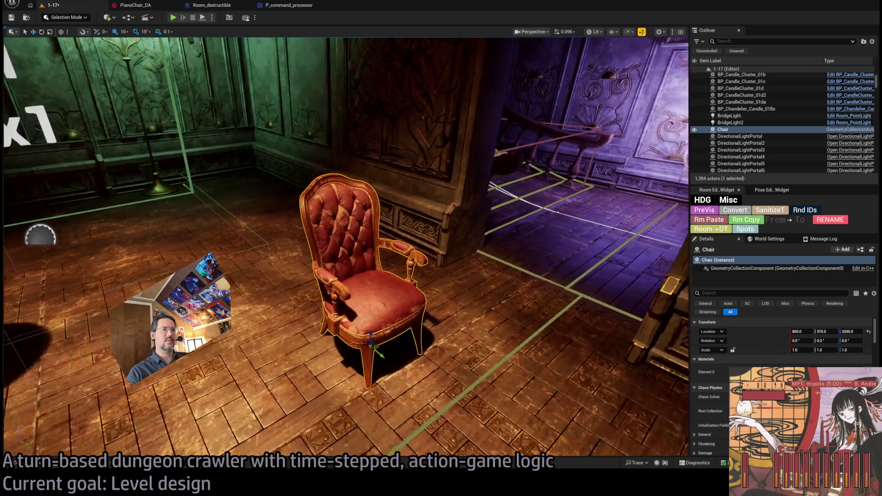
key(f)
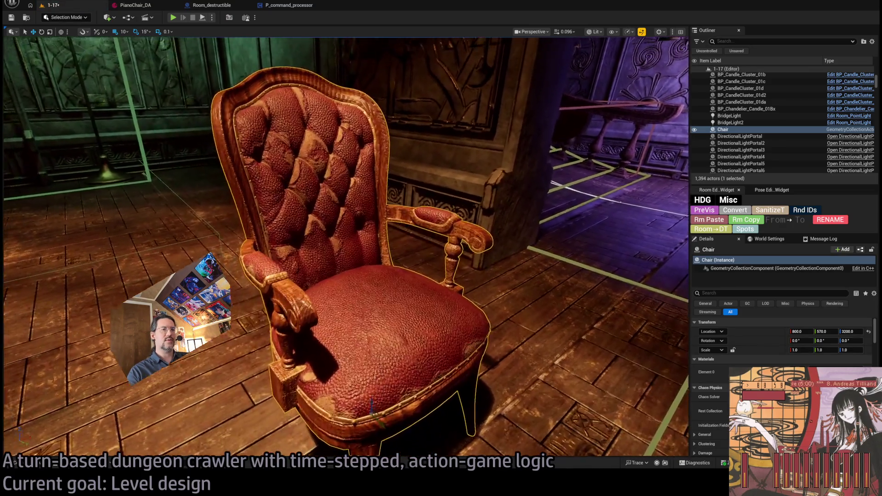
Step: Create the Chair_DA data asset and save it
key(ctrl+space)
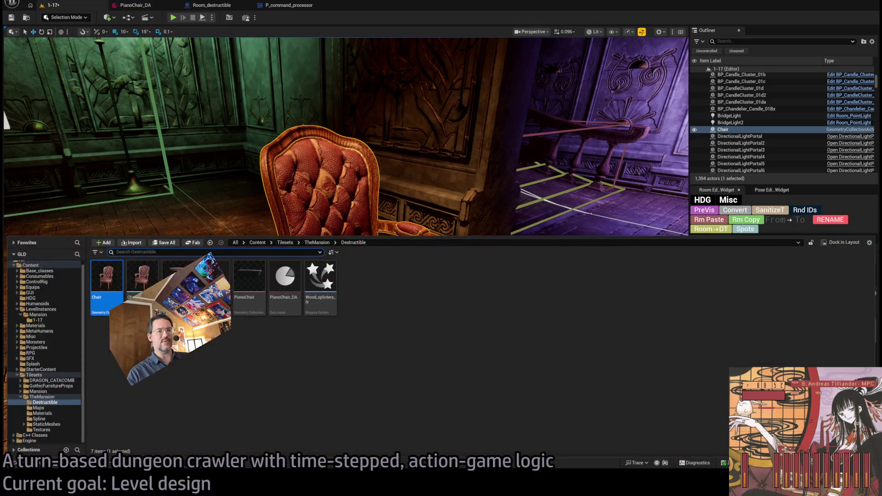
key(Escape)
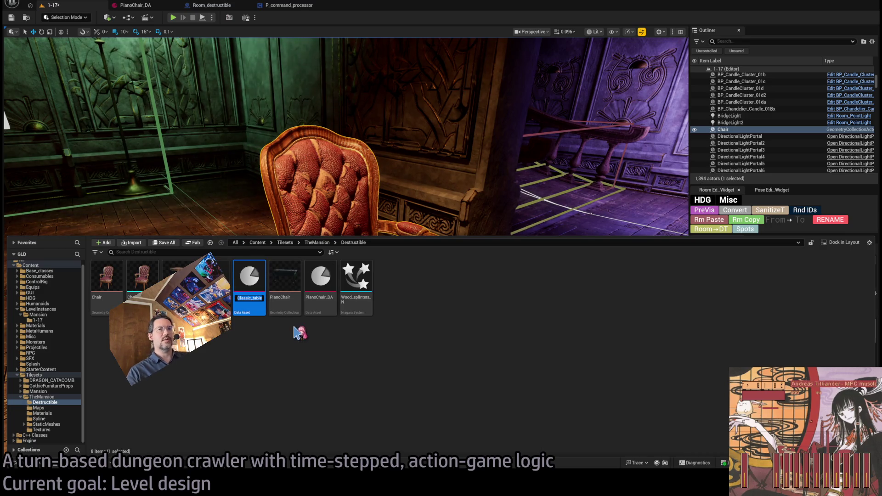
key(Return)
key(Return)
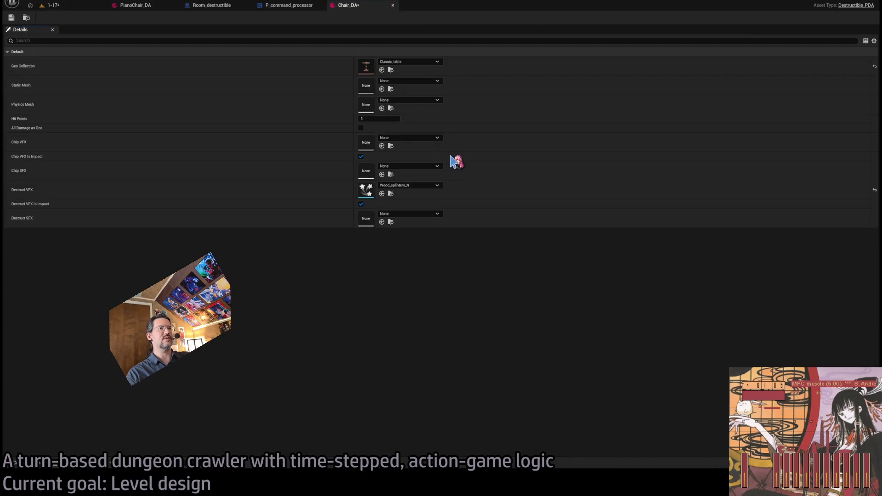
click(11, 17)
click(60, 5)
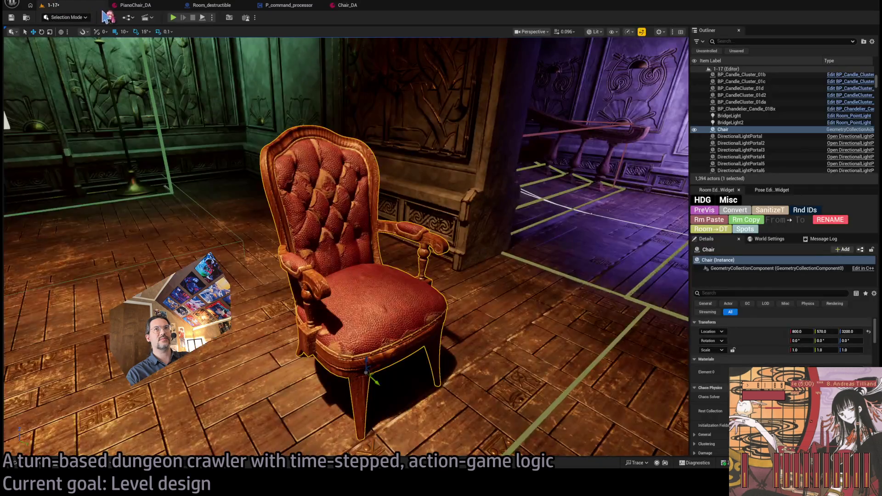
Step: Select Room_destructible12 near the piano and start Play In Editor
scroll(196, 247, up, 2)
key(w)
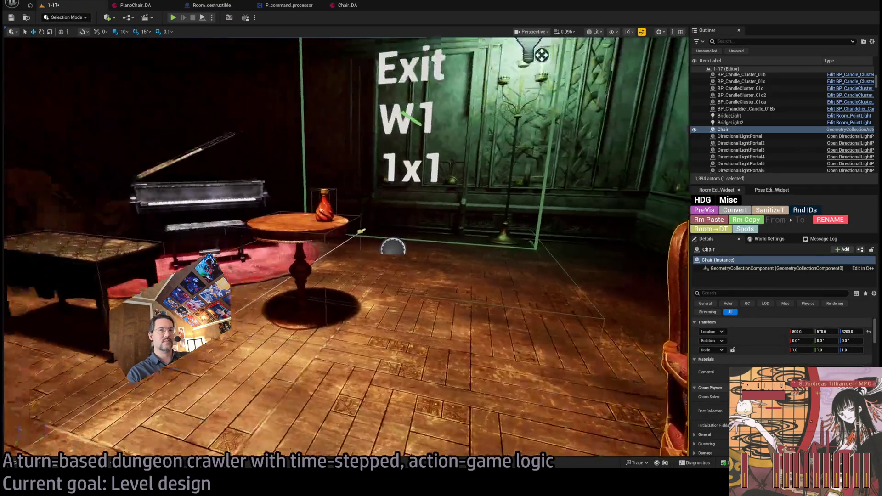
scroll(345, 248, up, 2)
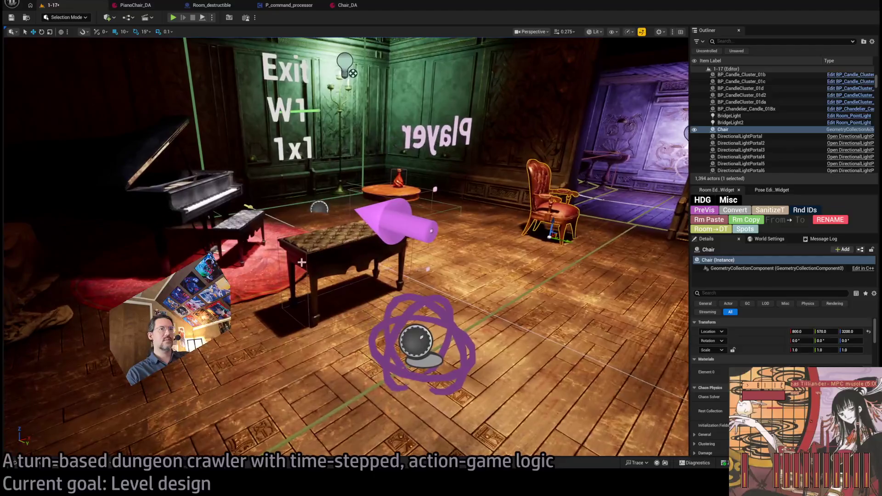
click(342, 239)
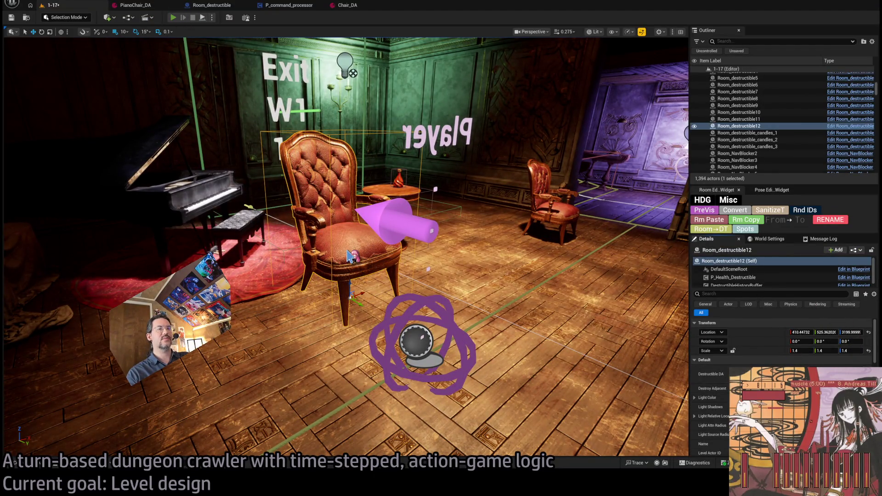
key(alt+p)
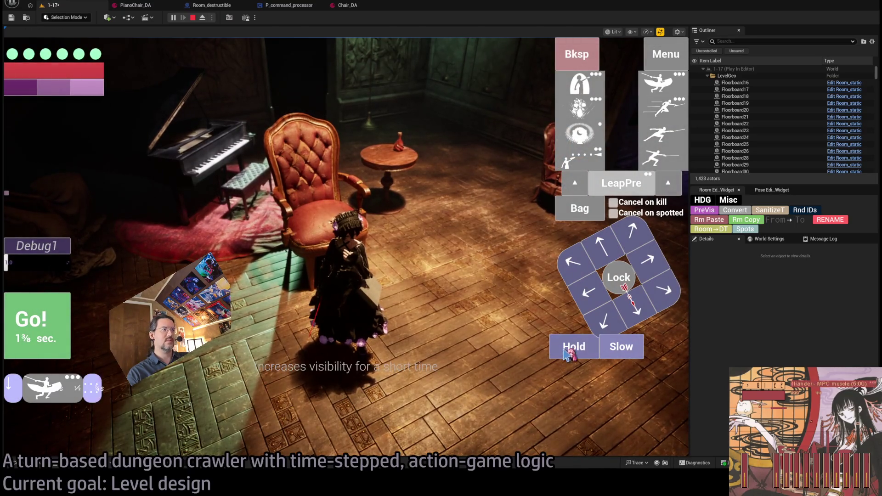
Step: Smash the chair in play, replay twice, stop, and delete Room_destructible12
key(space)
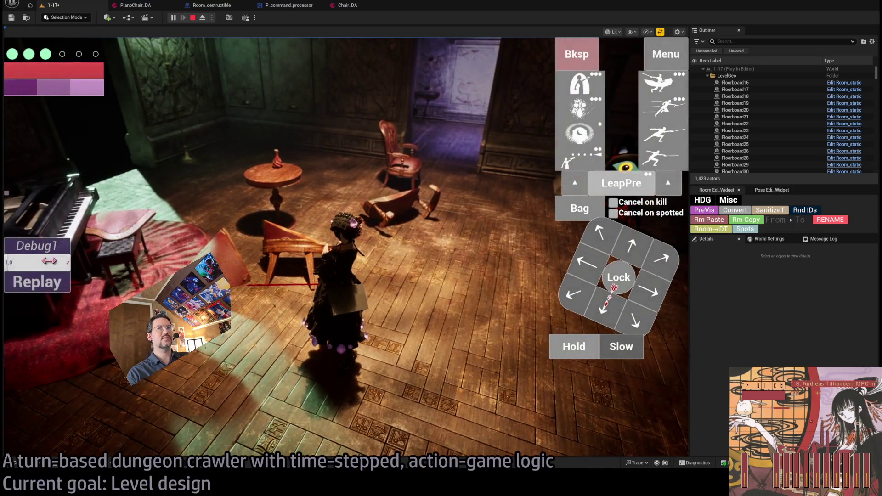
click(51, 287)
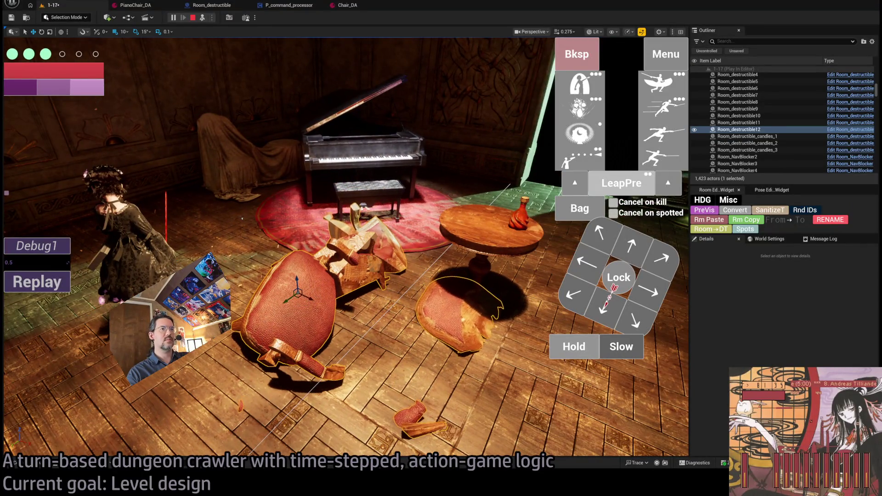
click(36, 281)
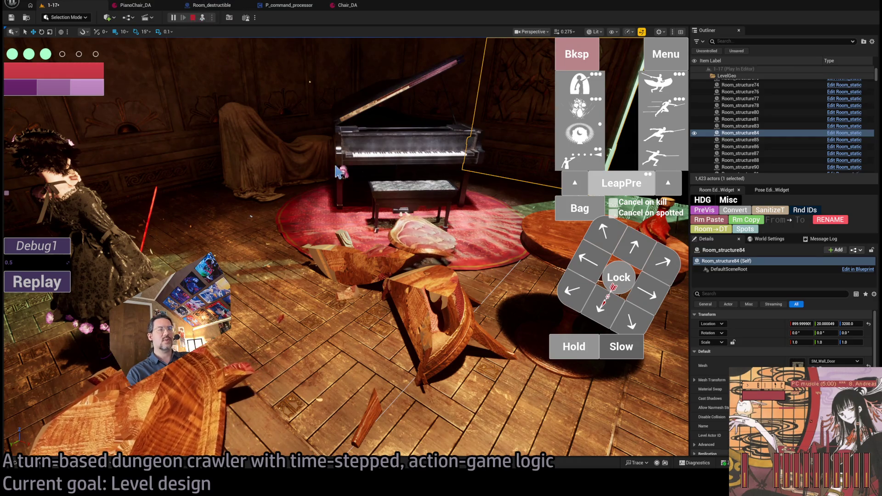
click(193, 19)
click(381, 266)
key(Delete)
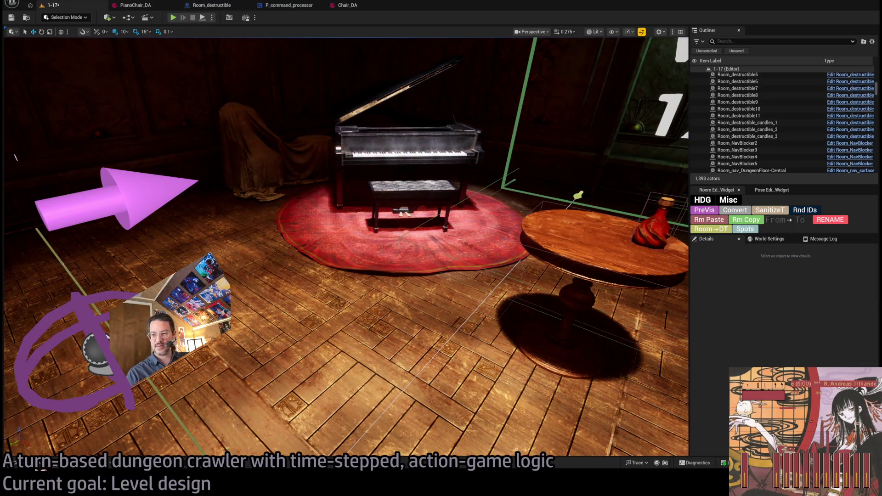
Step: Restore the removed chair and show the Destructible folder's eight assets in the Content Drawer
key(ctrl+z)
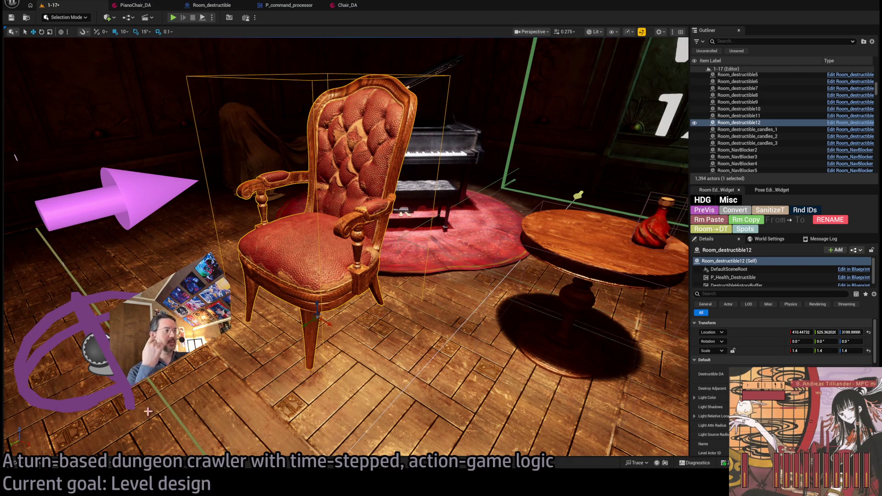
key(ctrl+space)
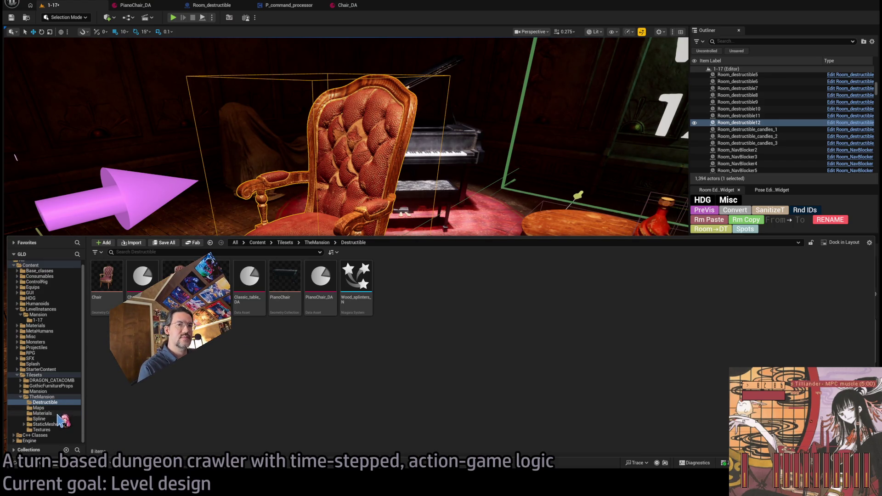
Step: Browse the mansion's folders to StaticMeshes and scroll down to the grandfather clock mesh
click(42, 413)
click(39, 408)
click(45, 402)
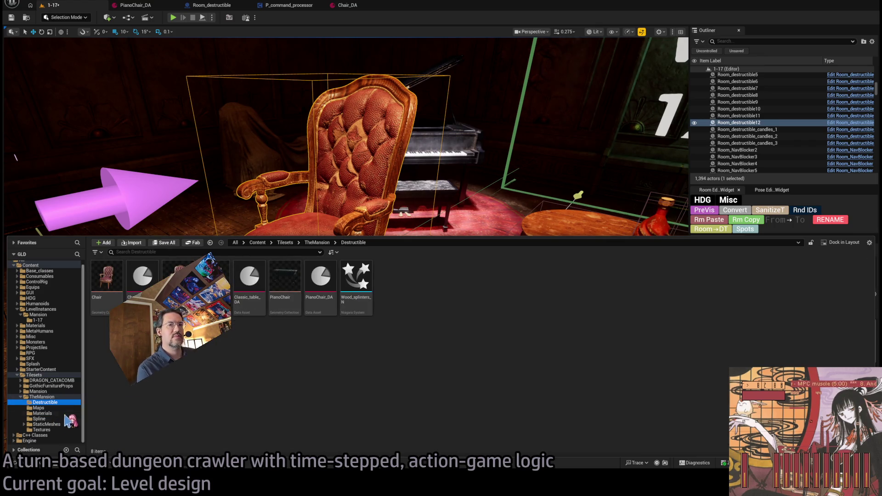
click(45, 419)
click(51, 424)
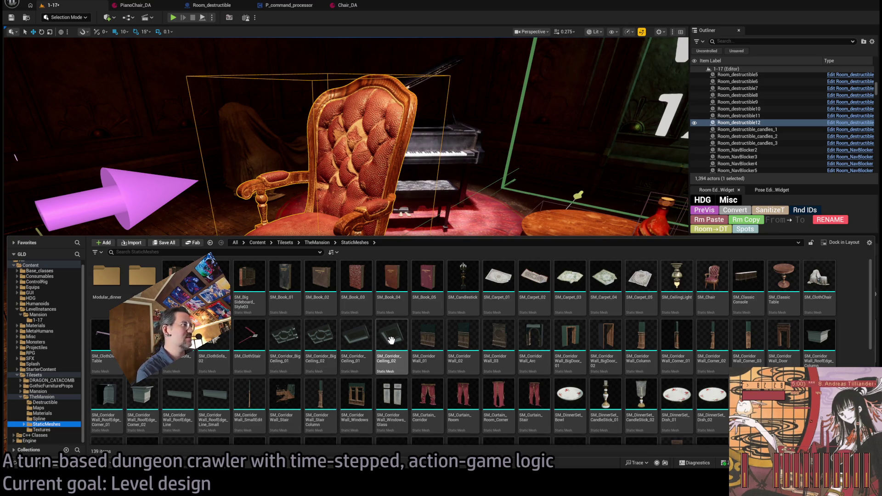
scroll(864, 344, down, 2)
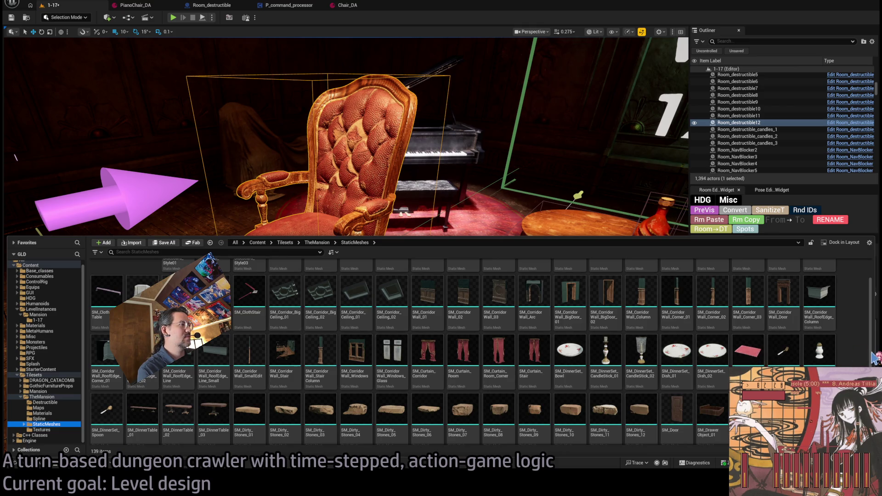
scroll(872, 356, down, 1)
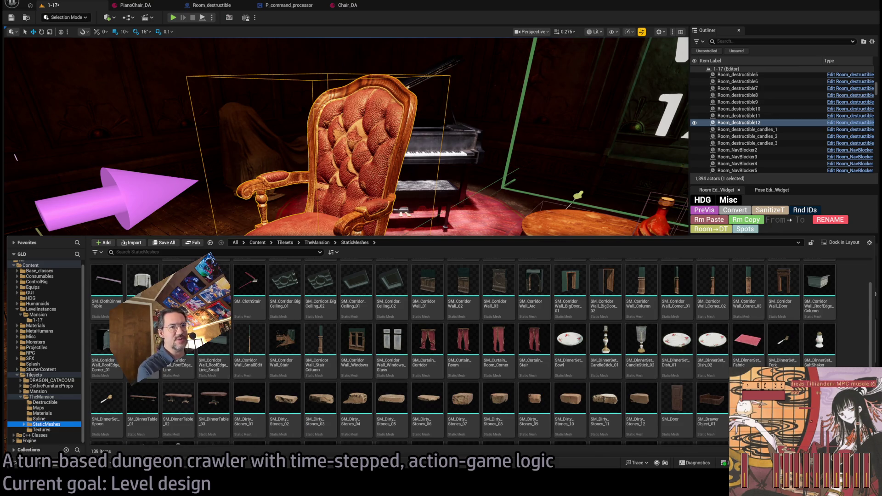
scroll(104, 367, down, 3)
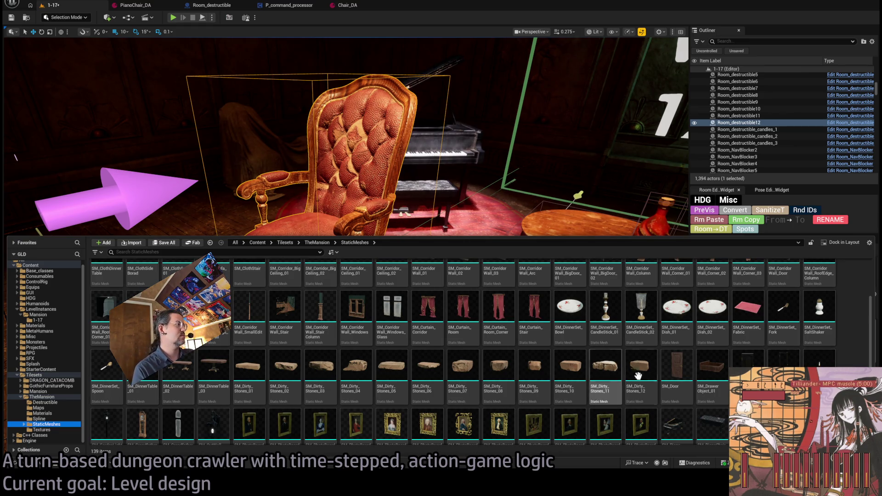
scroll(861, 353, down, 1)
scroll(862, 353, down, 2)
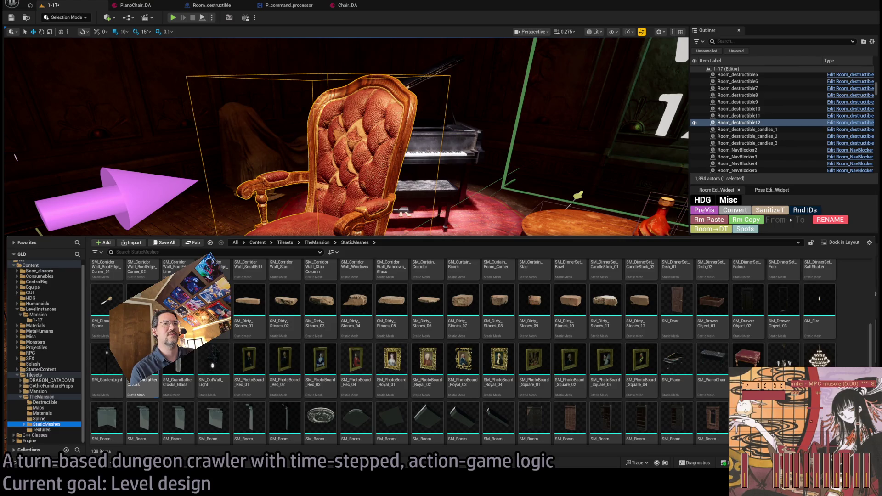
Step: Place a grandfather clock mesh in the room and bring back the red armchair
mouse_move(142, 363)
mouse_down()
mouse_move(299, 275)
mouse_move(461, 360)
mouse_up()
drag(380, 350, 435, 380)
key(ctrl+z)
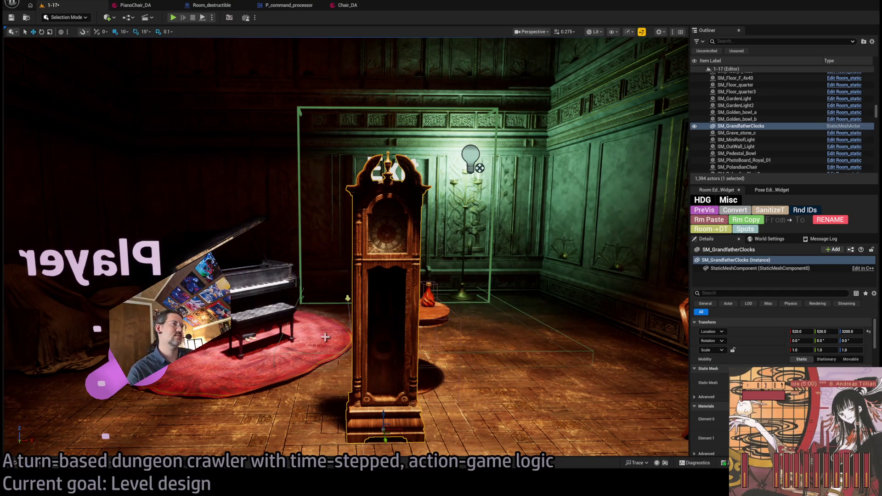
key(ctrl+y)
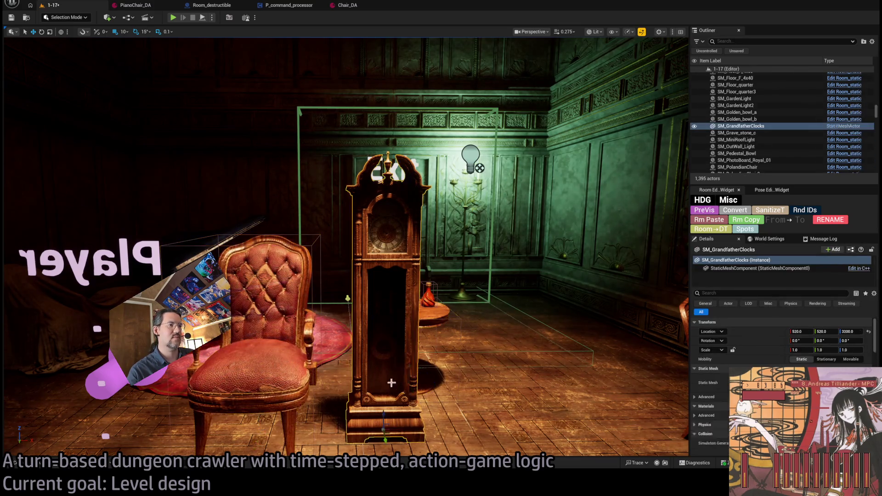
Step: Move the clock right to X 570, locate its asset, and switch to Fracture Mode
key(f)
drag(360, 358, 404, 358)
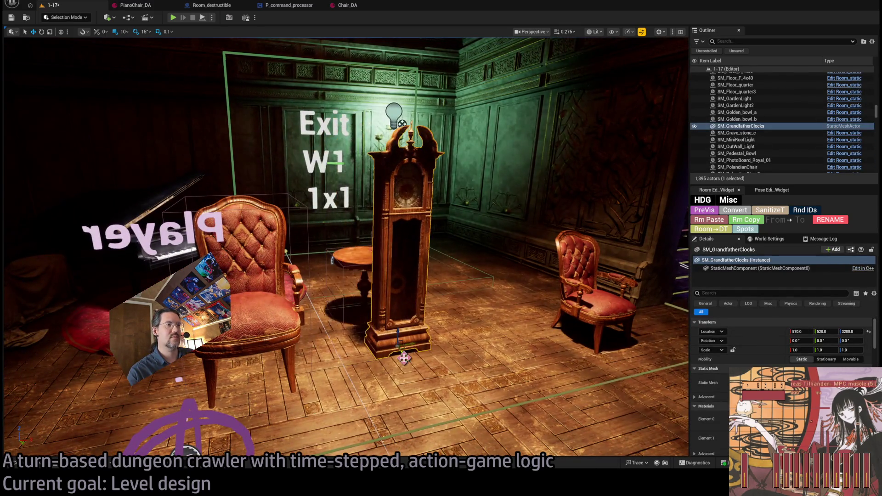
key(ctrl+b)
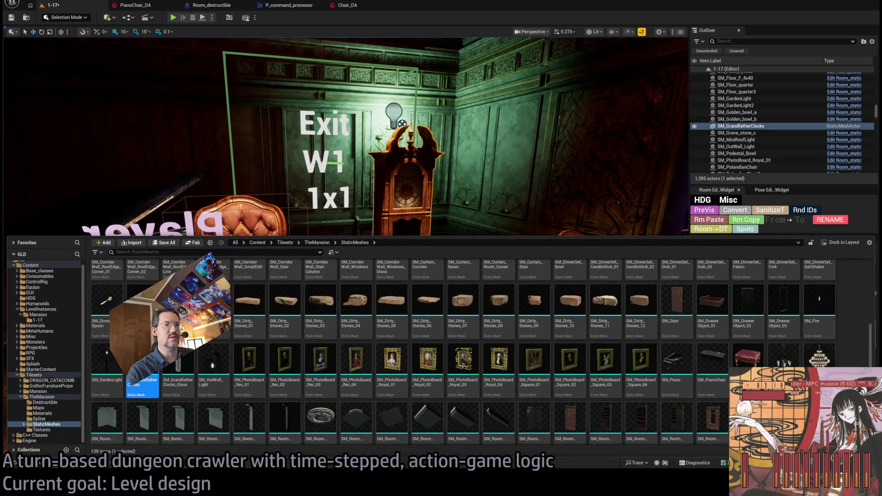
key(ctrl+space)
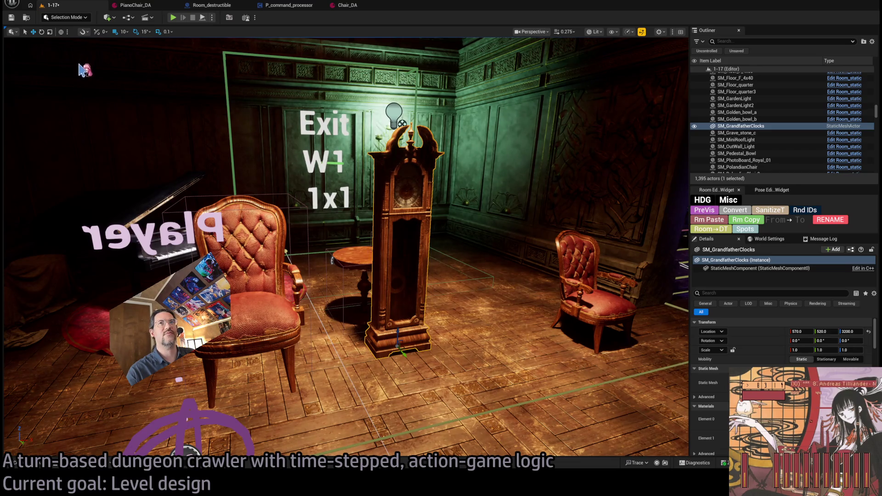
key(shift+6)
scroll(463, 262, up, 5)
scroll(388, 282, up, 2)
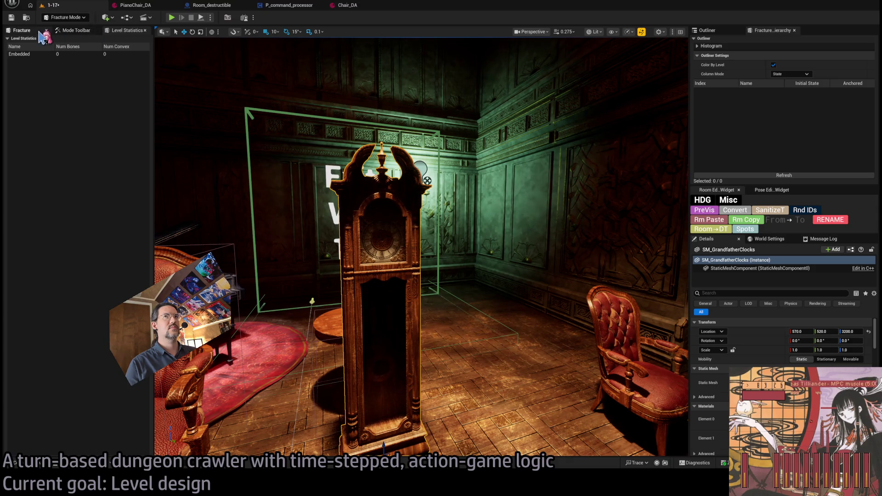
Step: Convert the clock into a geometry collection and start a Planar cut, raising the plane
click(73, 31)
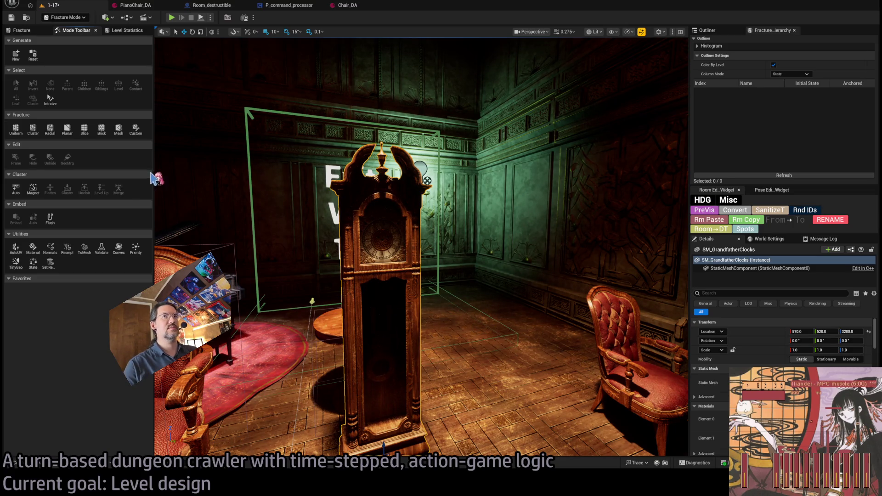
click(69, 133)
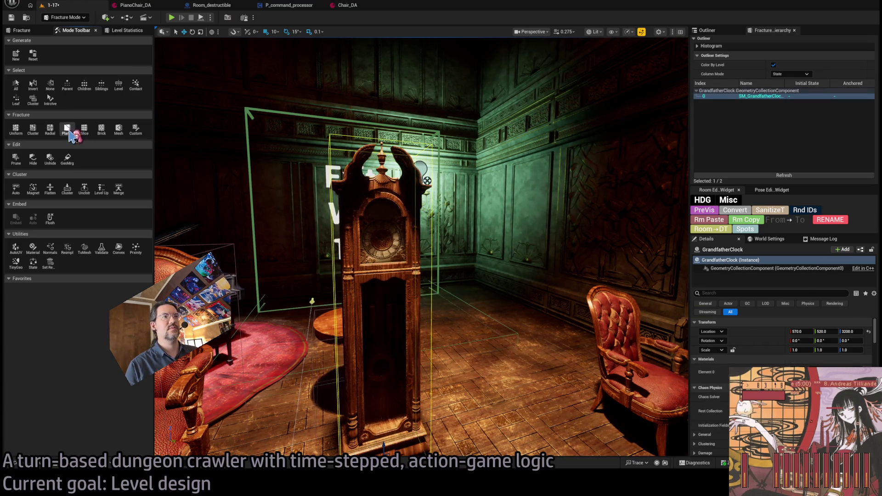
click(70, 132)
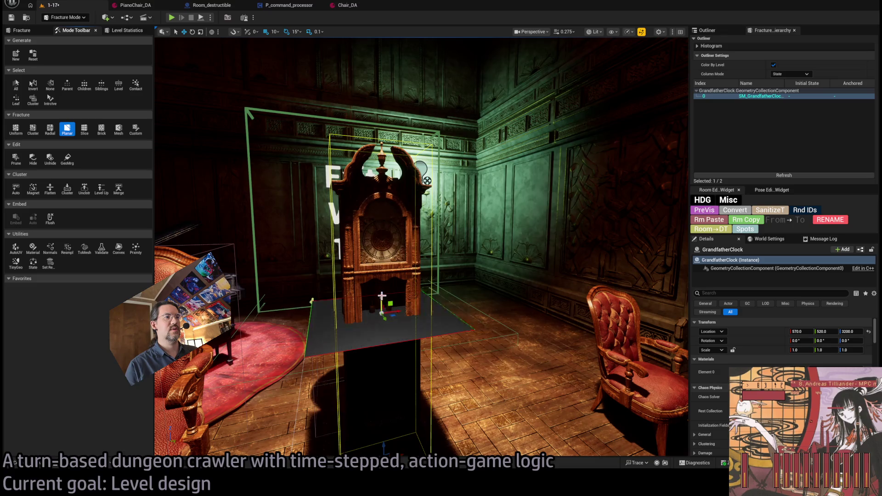
mouse_move(384, 284)
mouse_down()
mouse_move(382, 257)
mouse_move(381, 274)
mouse_up()
Step: Set position snapping to 1, nudge the plane below the clock face, and view Unlit
click(274, 32)
click(295, 54)
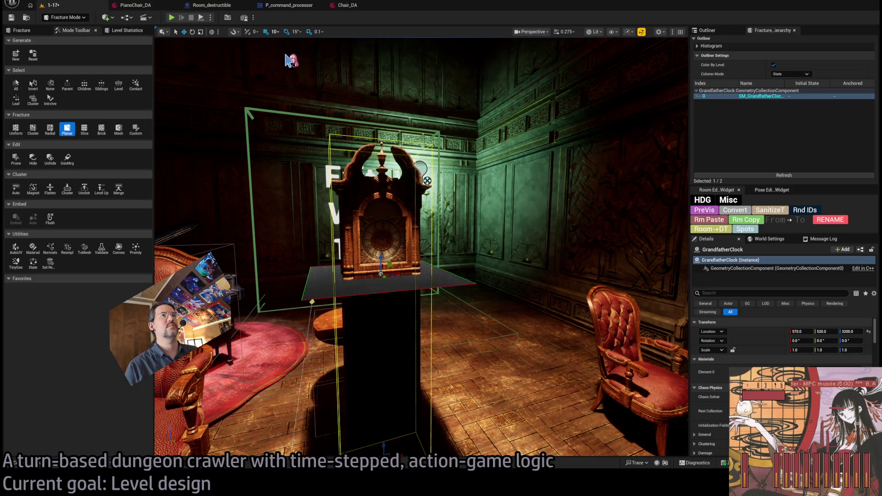
drag(383, 263, 389, 256)
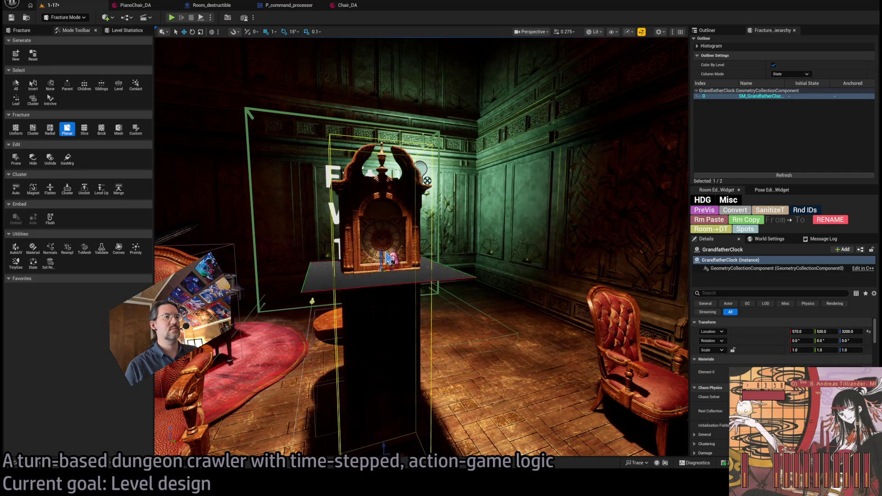
mouse_move(388, 259)
mouse_down()
mouse_move(353, 216)
mouse_move(613, 42)
mouse_up()
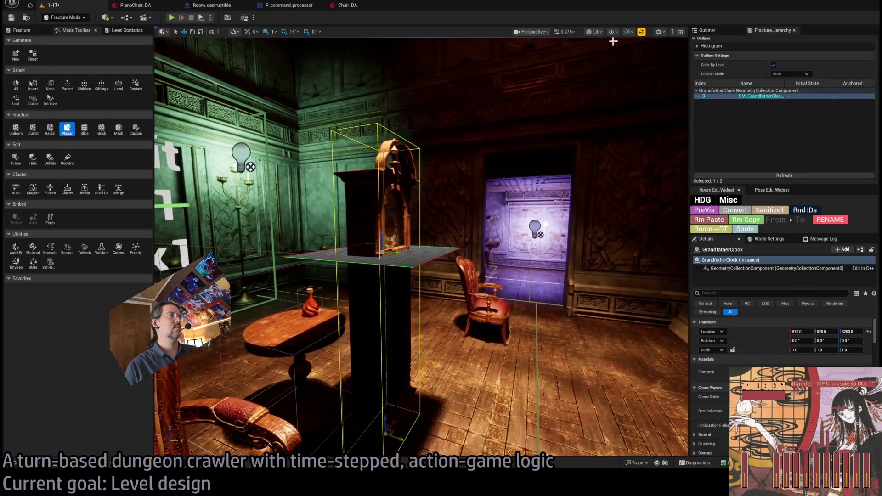
key(alt+3)
drag(413, 230, 399, 156)
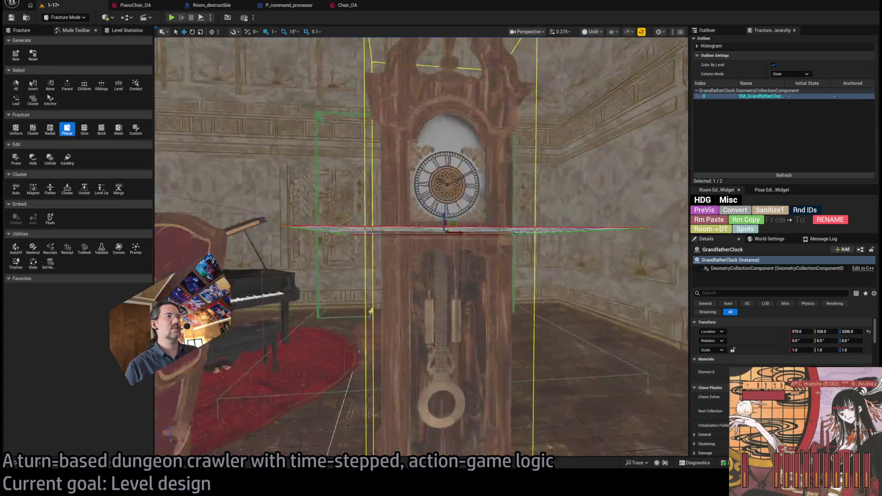
mouse_move(371, 312)
mouse_down()
mouse_move(513, 159)
mouse_move(496, 196)
mouse_move(505, 193)
mouse_move(408, 178)
mouse_move(275, 217)
mouse_move(93, 292)
mouse_up()
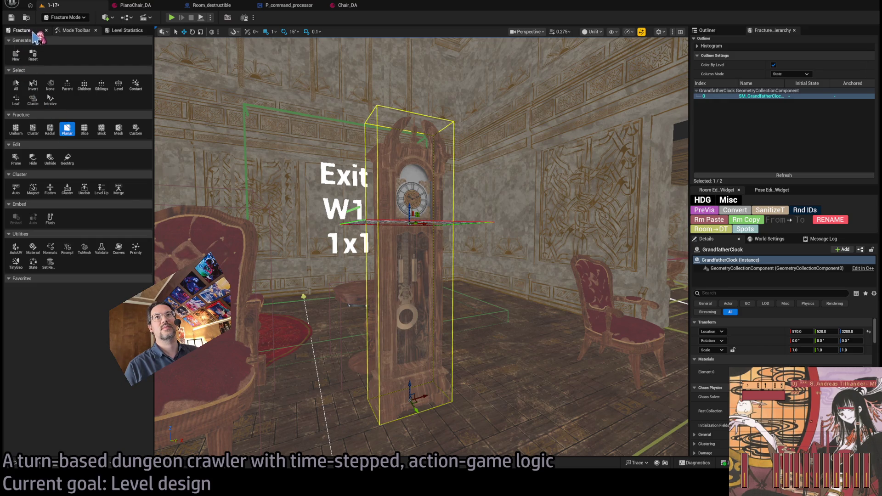
Step: Open the Planar cut settings and drag Explode Amount to spread the clock's fractured pieces
click(67, 129)
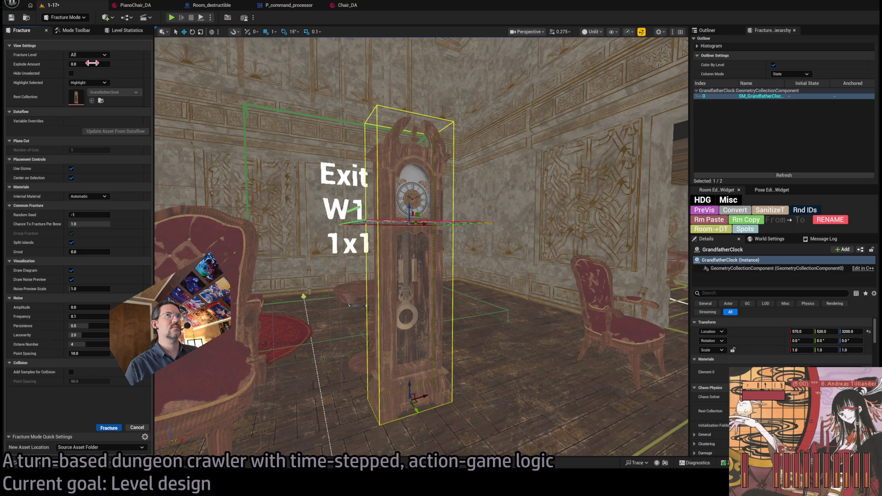
click(83, 64)
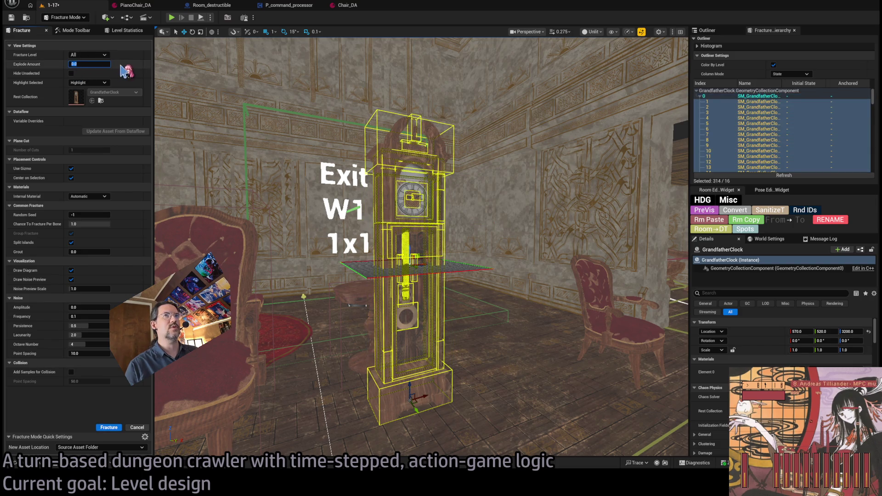
mouse_move(90, 67)
mouse_down()
mouse_move(133, 67)
mouse_move(101, 74)
mouse_up()
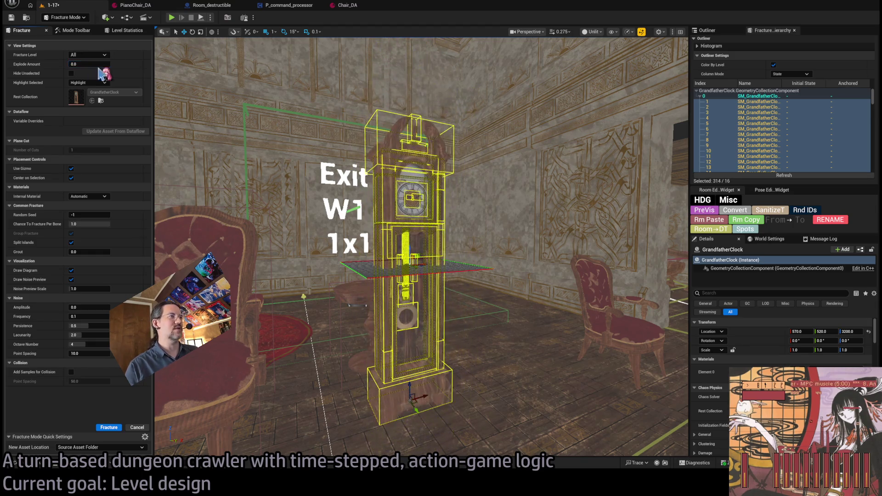
scroll(810, 120, down, 5)
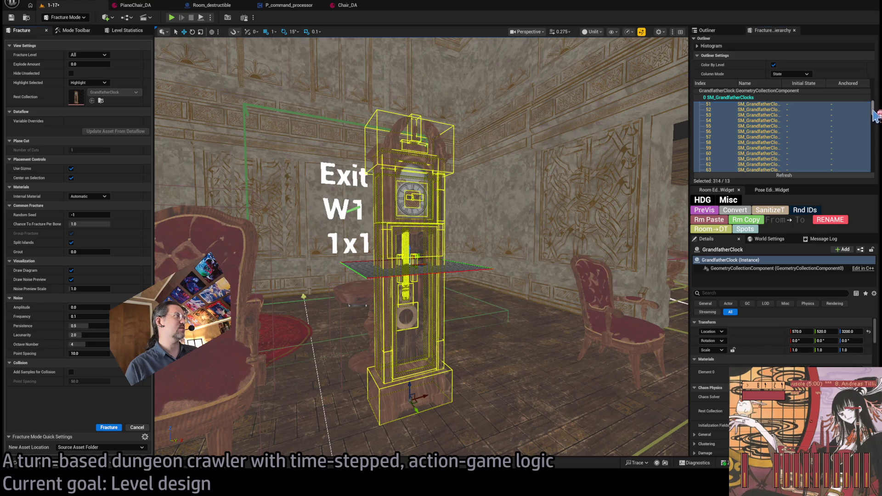
mouse_move(874, 114)
mouse_down()
mouse_move(879, 180)
mouse_move(870, 94)
mouse_up()
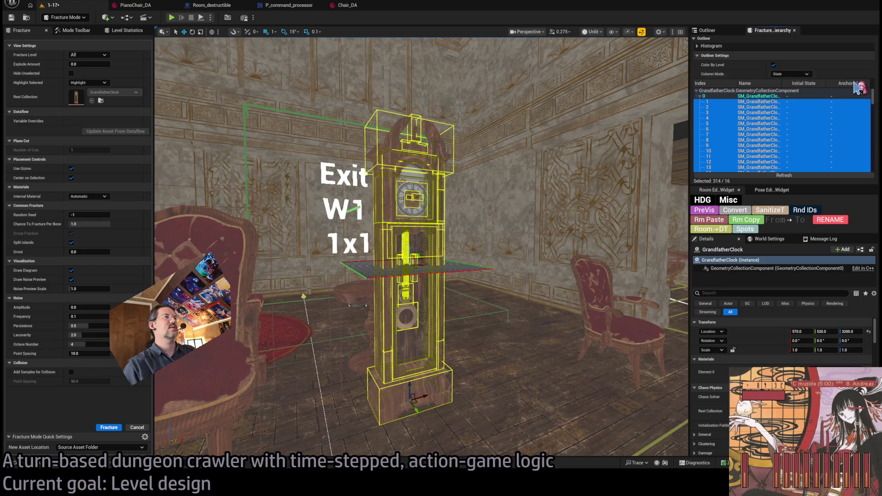
scroll(413, 206, up, 10)
scroll(421, 247, up, 8)
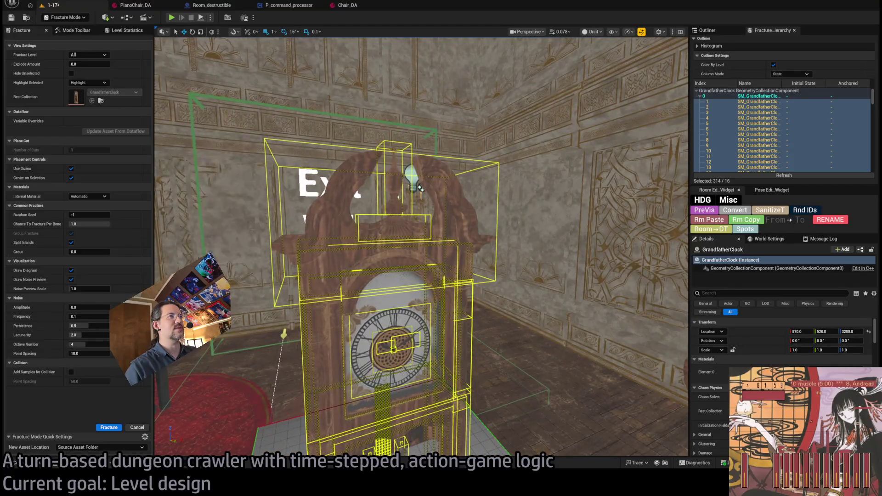
key(q)
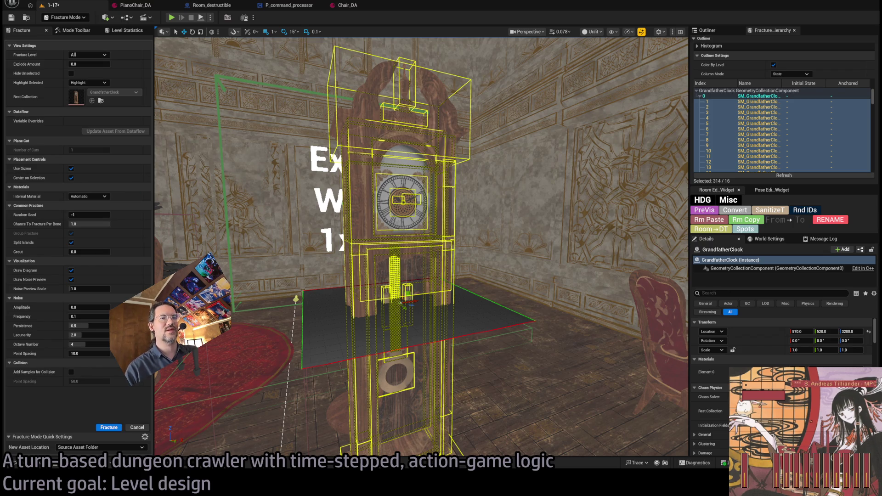
key(ctrl+space)
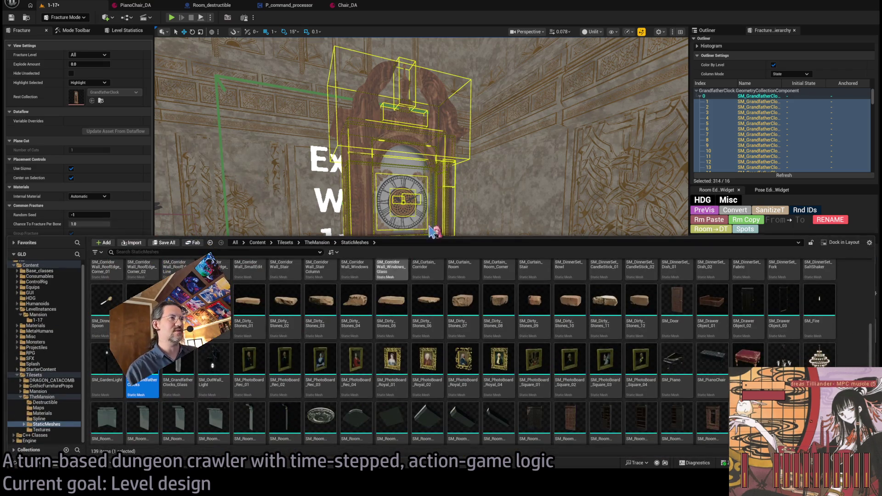
Step: Delete the Grandfather Clock asset from TheMansion/Destructible, then view the Spline folder
key(ctrl+space)
click(44, 464)
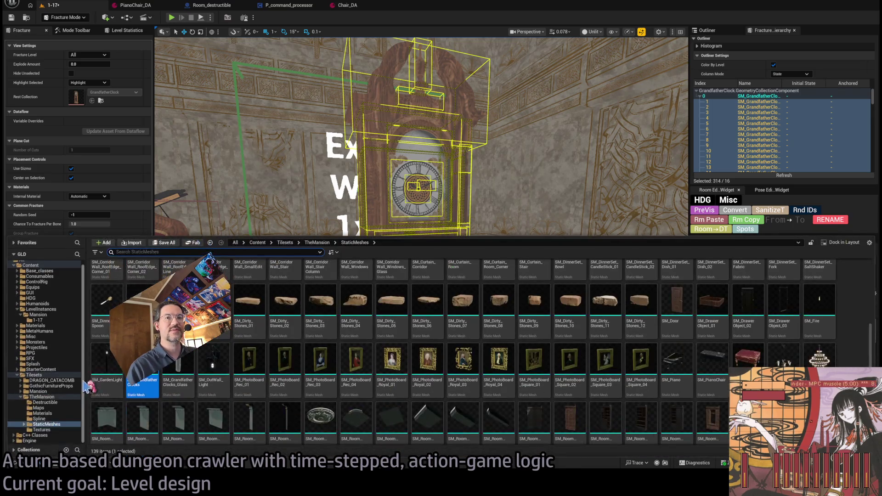
click(45, 403)
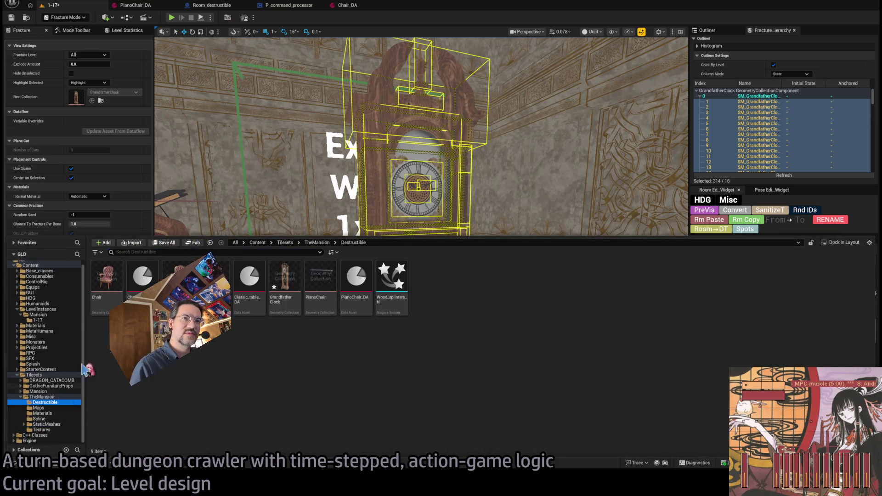
click(285, 280)
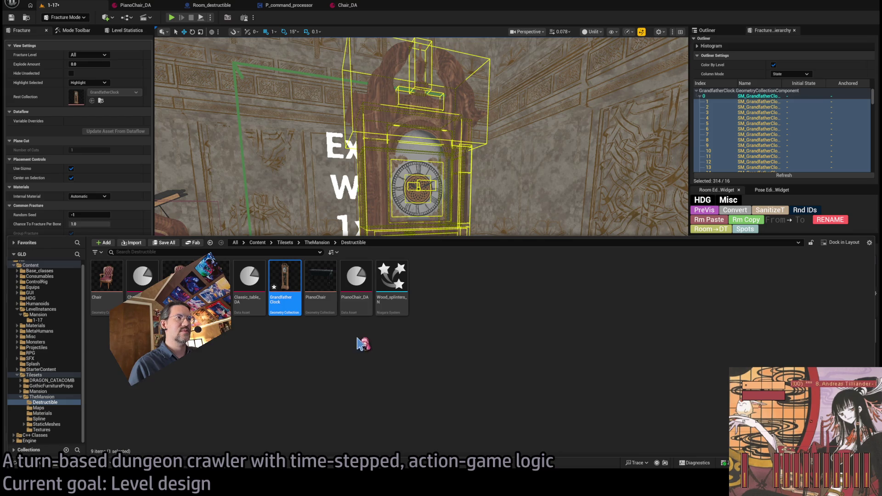
key(Delete)
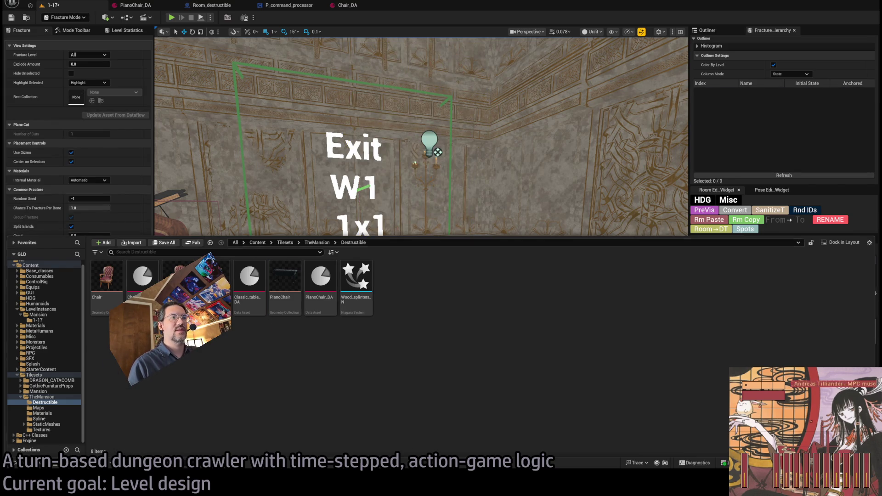
click(51, 419)
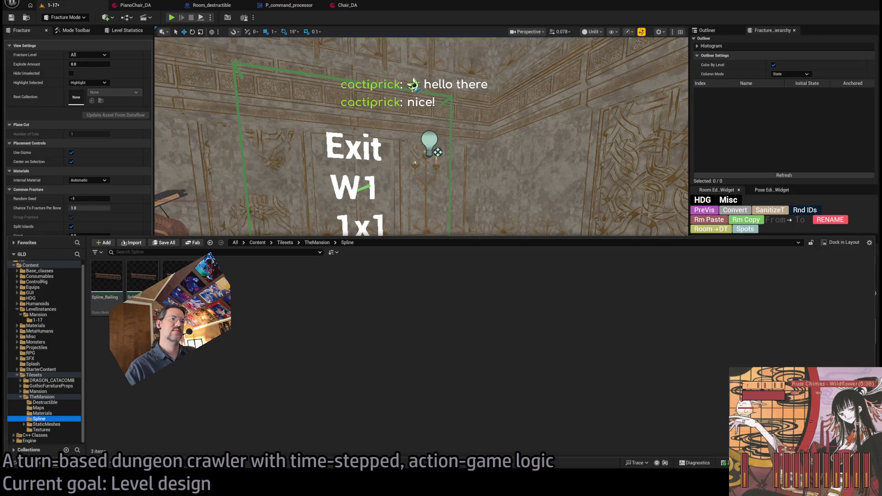
Step: Reopen the Content Drawer and browse to TheMansion's StaticMeshes folder
key(ctrl+space)
key(f)
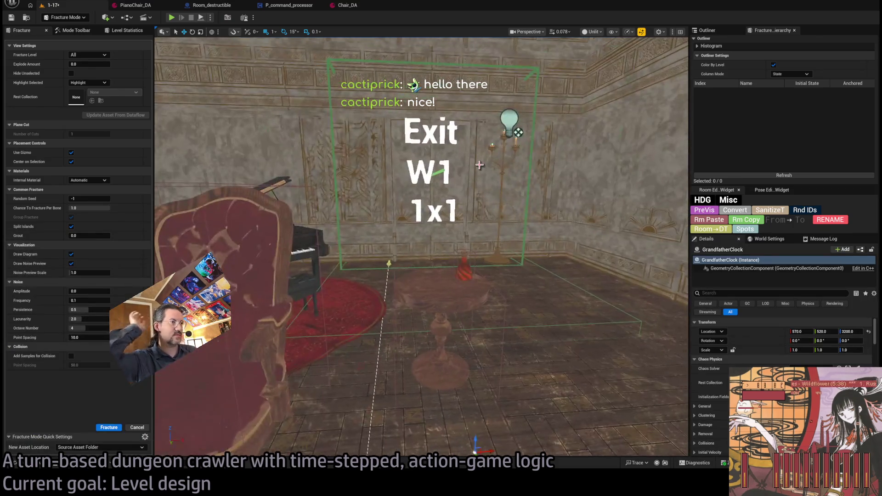
click(23, 463)
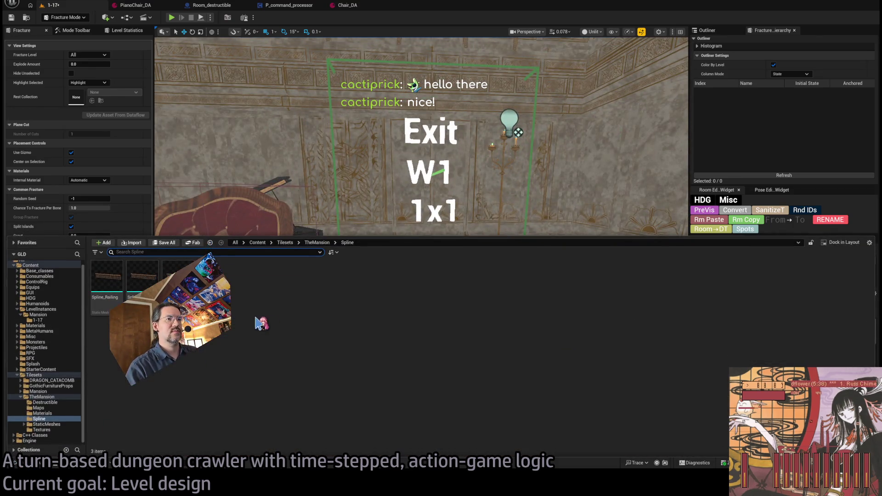
click(59, 402)
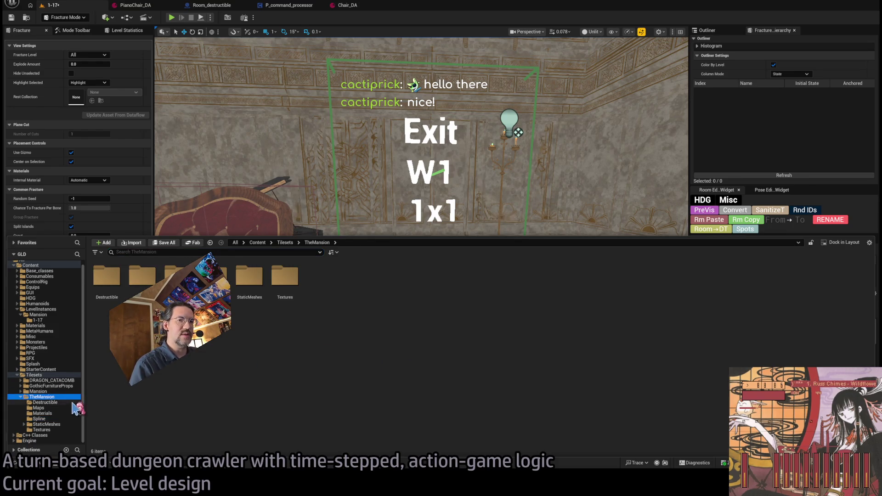
click(56, 413)
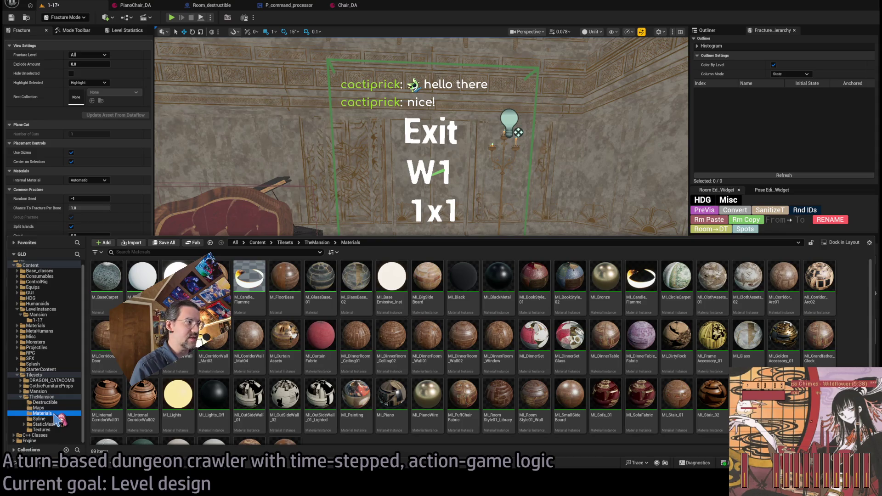
click(55, 407)
click(56, 418)
click(58, 424)
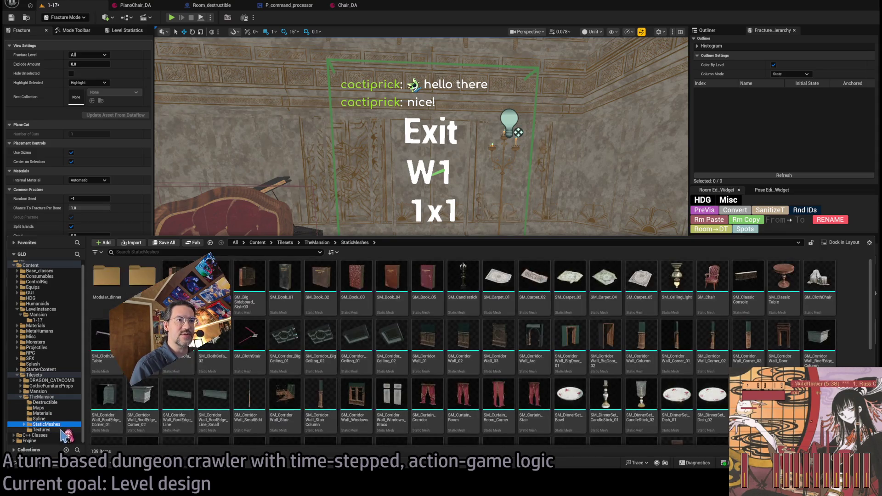
scroll(380, 330, down, 3)
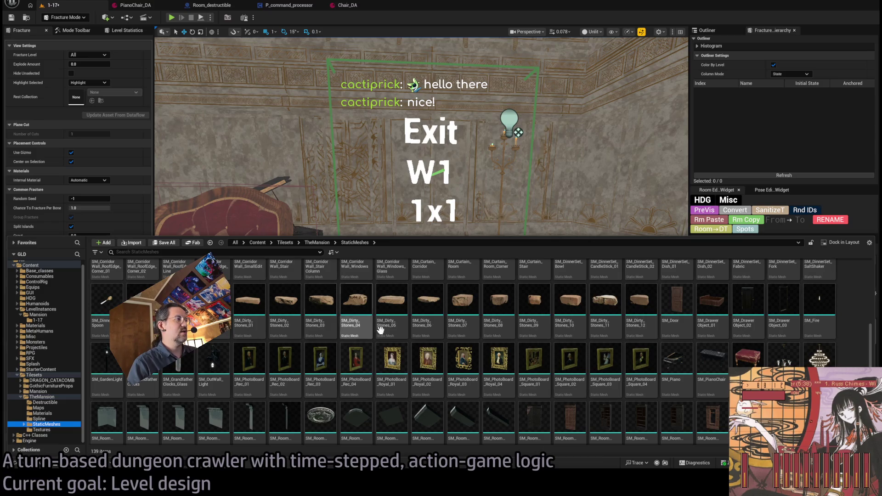
scroll(340, 358, down, 2)
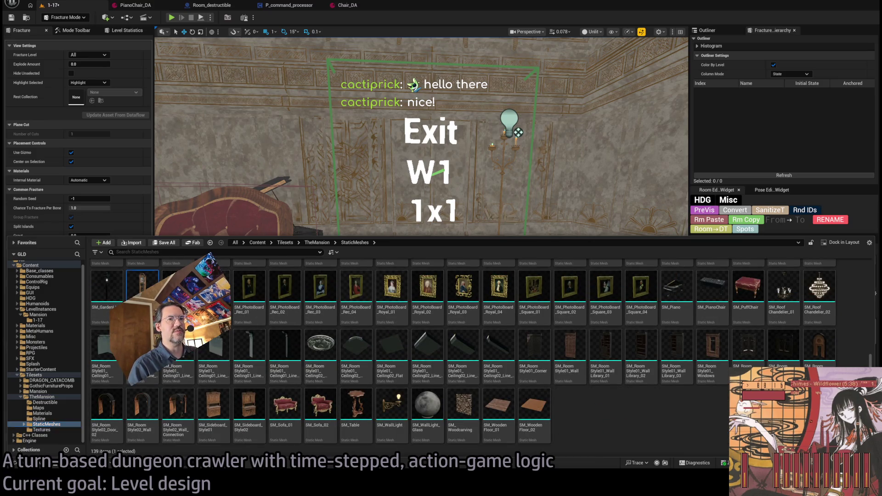
Step: Place the GrandfatherClock in the room, frame SM_GrandfatherClocks, and enter Modeling Mode
drag(142, 284, 557, 425)
click(557, 425)
key(f)
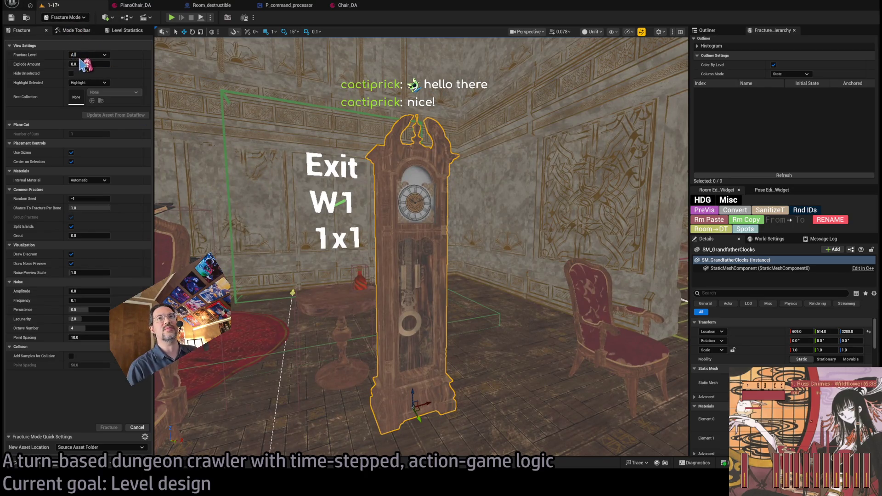
key(shift+5)
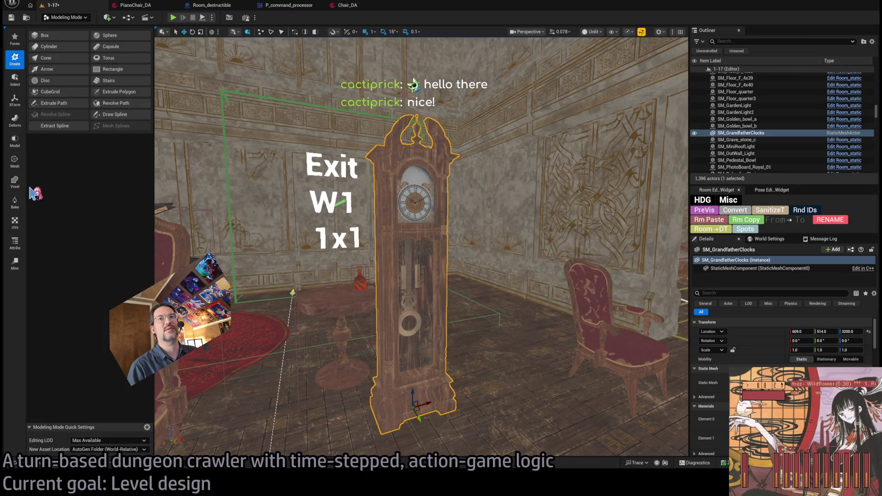
Step: Union/Merge the clock into a new mesh named GrandfatherClockDestructibleBase and accept it
click(15, 161)
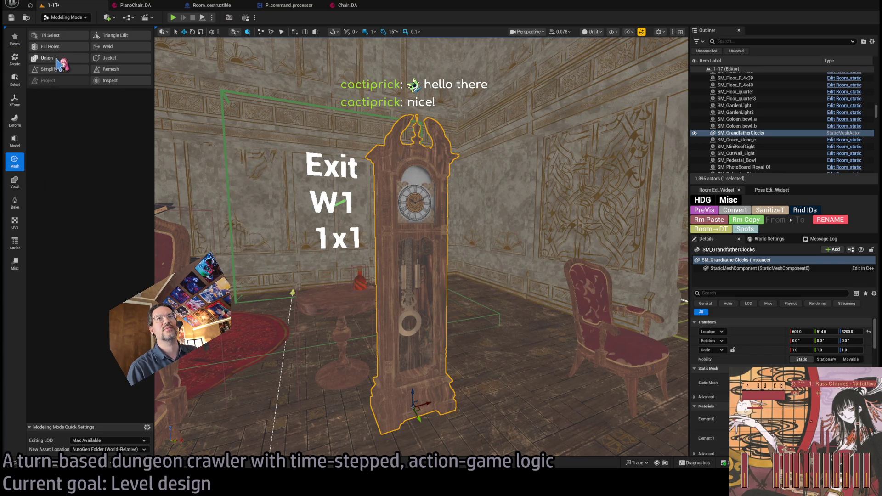
click(46, 58)
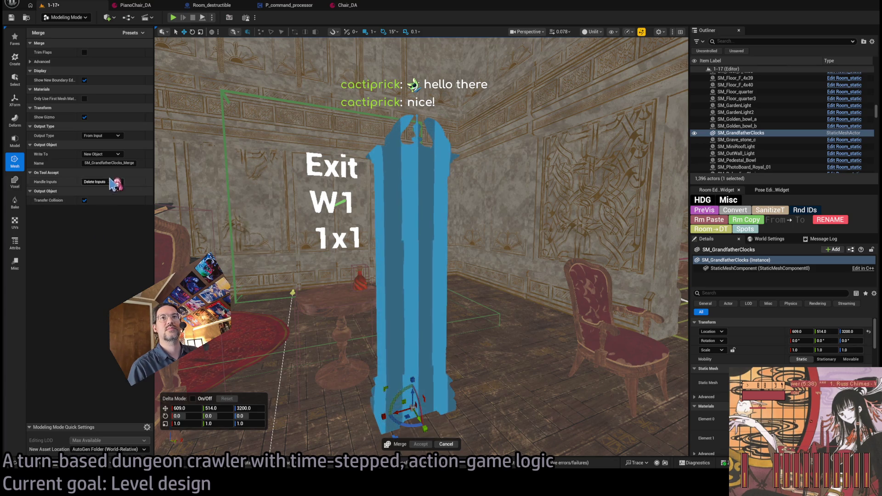
click(94, 163)
key(Home)
key(Delete)
key(Delete)
key(Delete)
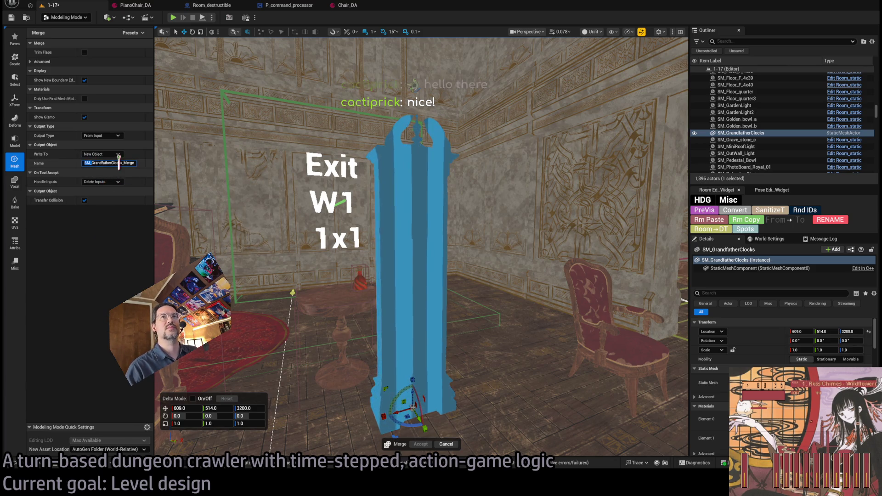
text(D)
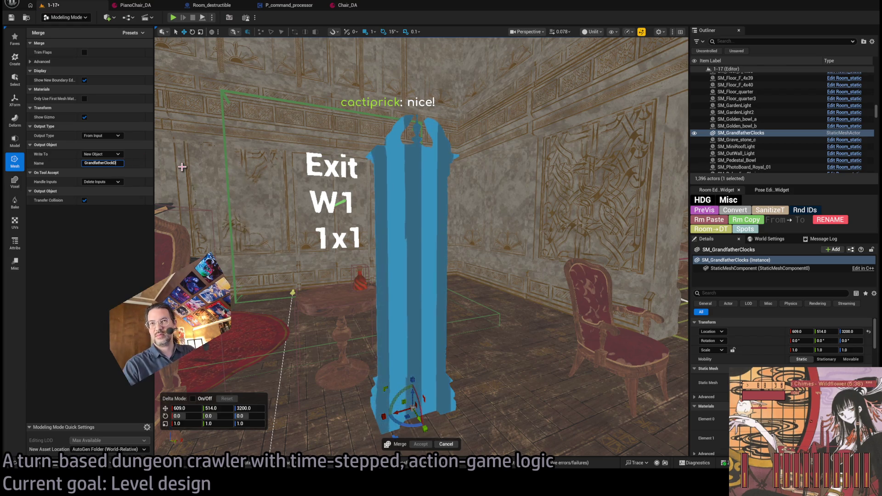
text(estructibleBase)
key(Return)
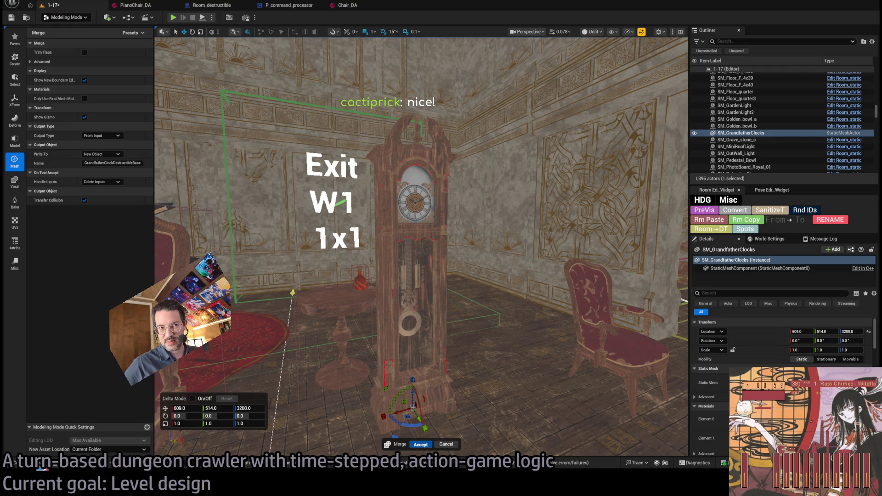
key(Return)
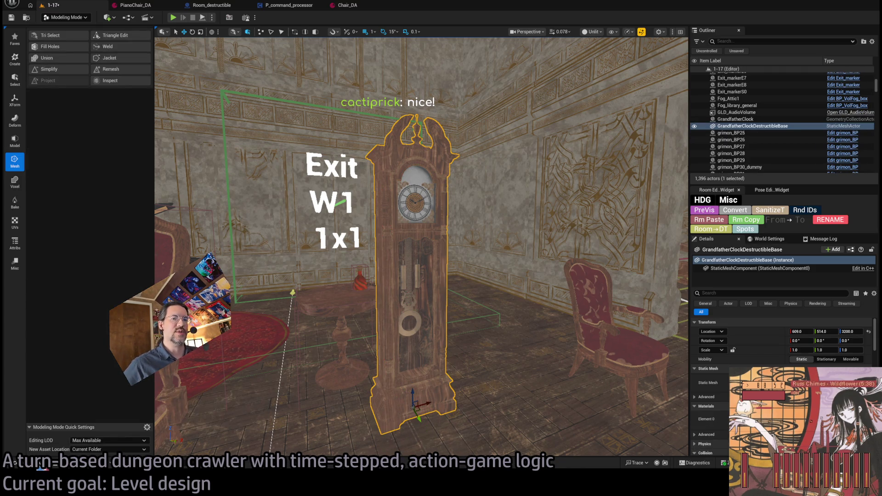
Step: Check the Destructible folder, frame the GrandfatherClockDestructibleBase clock, and switch to Fracture Mode
click(41, 465)
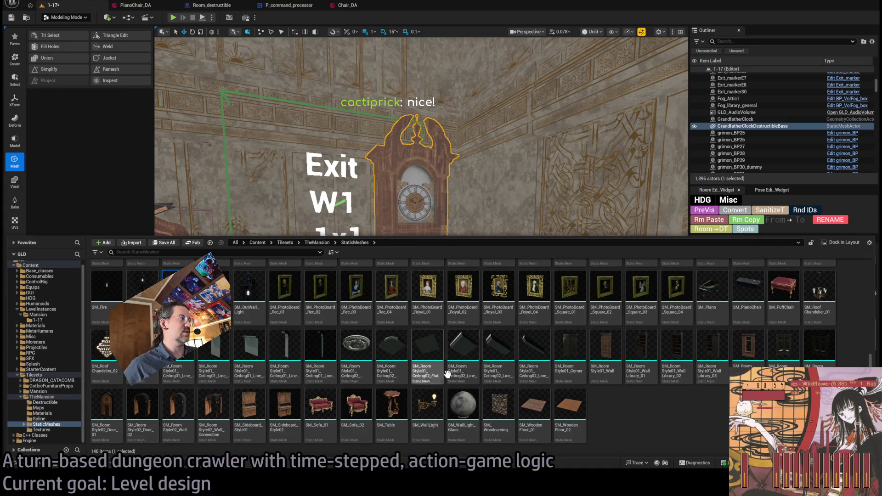
scroll(625, 418, up, 5)
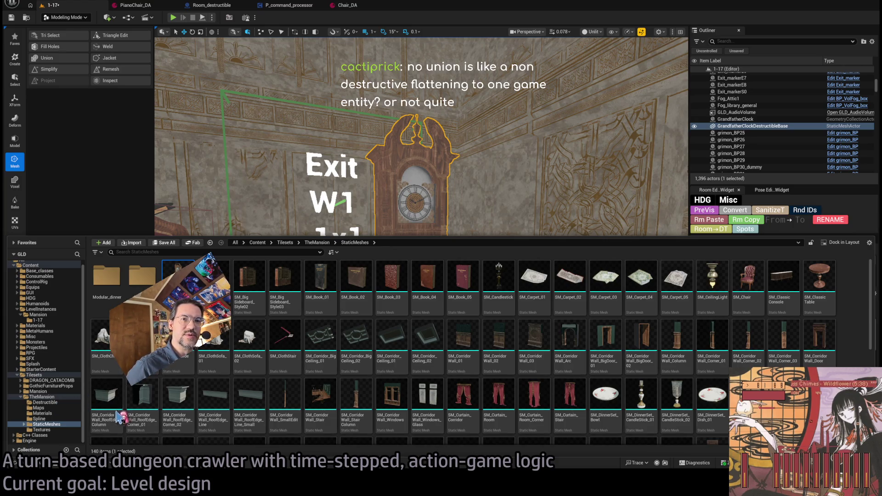
click(48, 402)
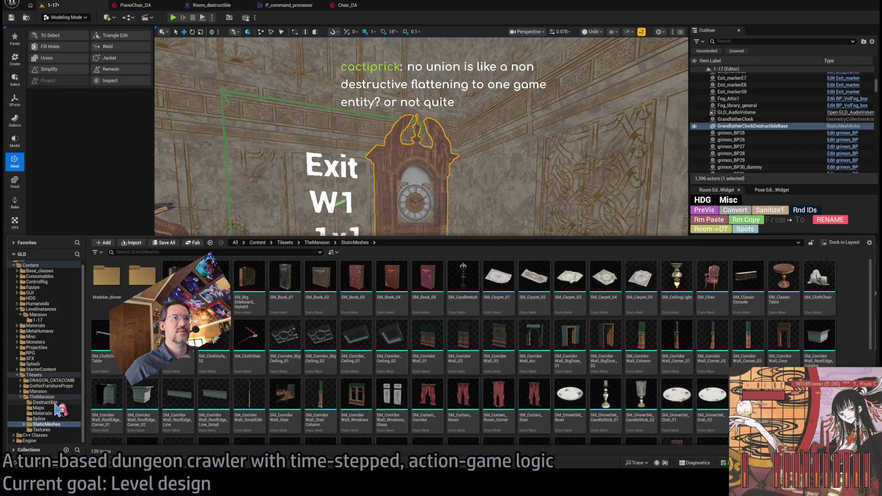
click(437, 199)
key(f)
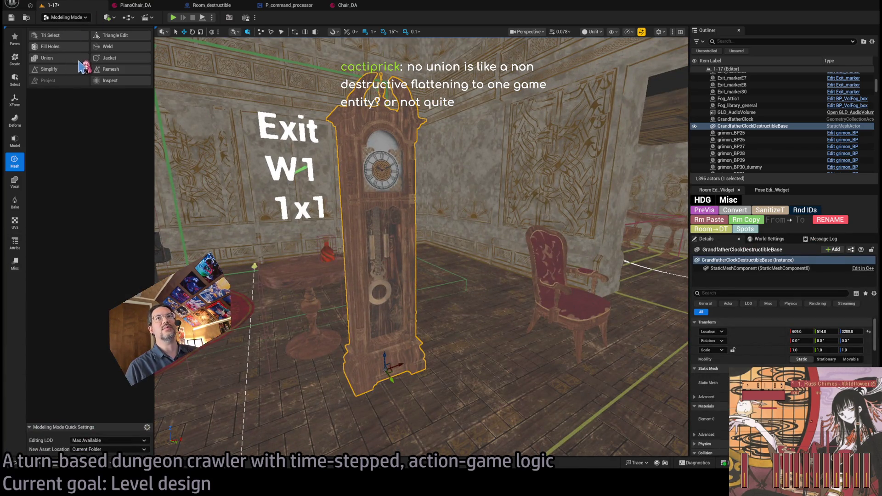
key(shift+5)
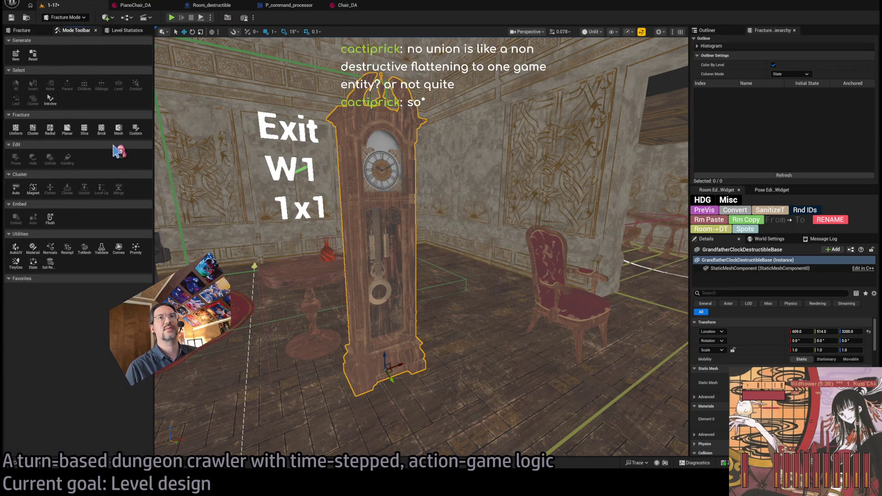
Step: Start a Planar cut on the merged clock and raise the cutting plane across its middle
click(65, 130)
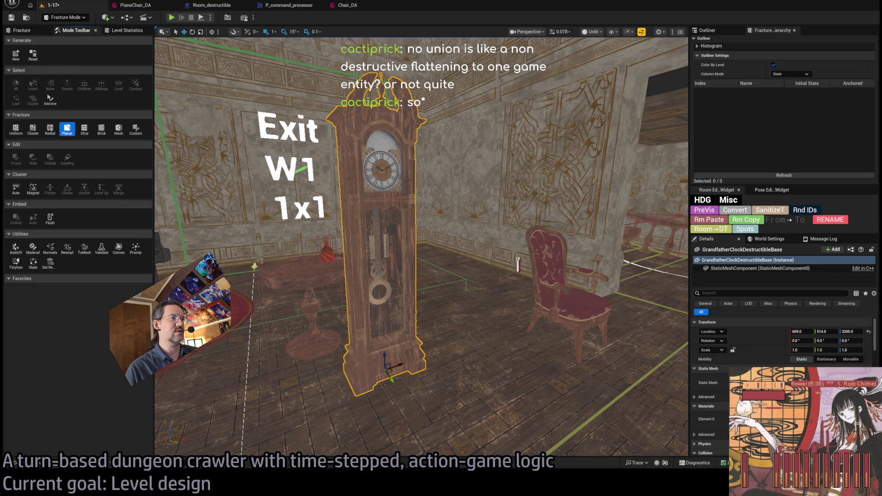
click(69, 132)
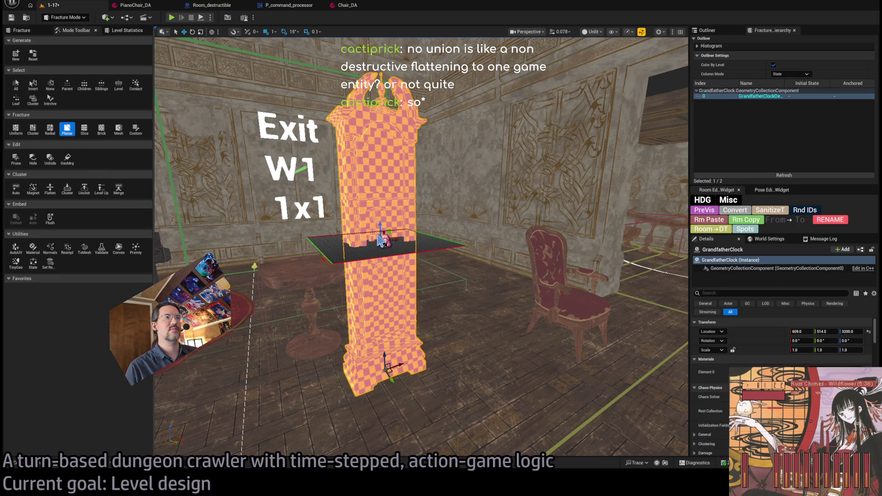
drag(380, 229, 383, 191)
scroll(381, 192, up, 6)
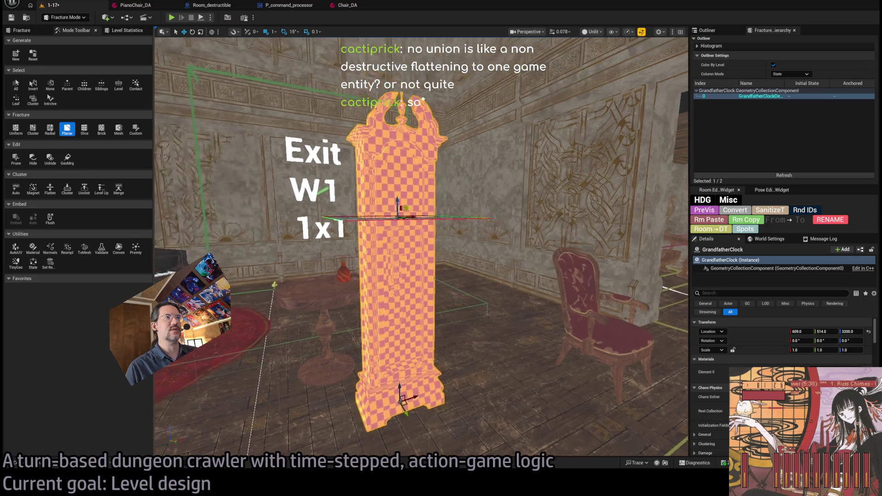
scroll(415, 184, down, 5)
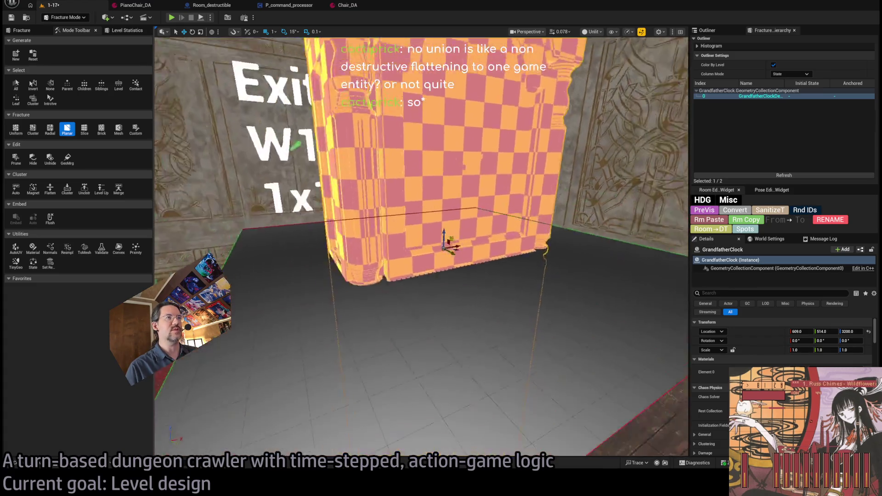
mouse_move(416, 184)
mouse_down()
mouse_move(491, 188)
mouse_move(388, 197)
mouse_up()
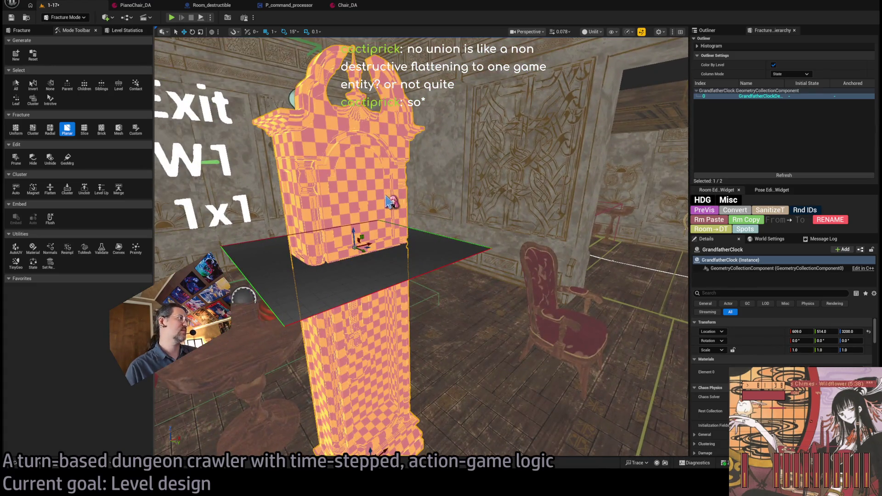
scroll(780, 349, down, 5)
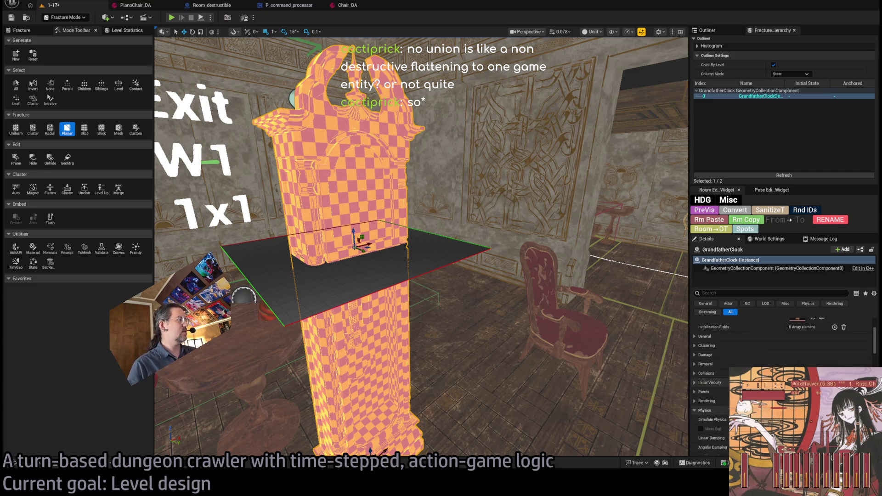
scroll(725, 366, up, 2)
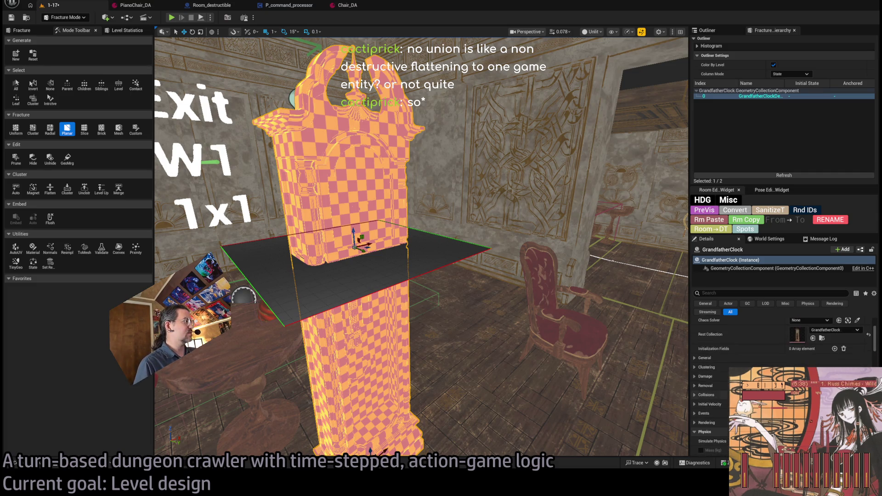
scroll(725, 367, down, 3)
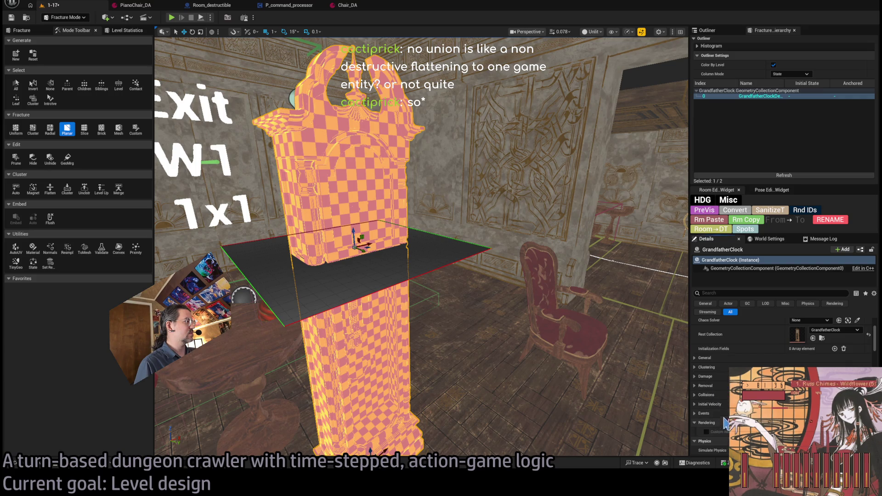
Step: Browse the clock's Details groups, collapse General, and scroll up to Transform (609, 514, 3200)
click(707, 357)
click(705, 321)
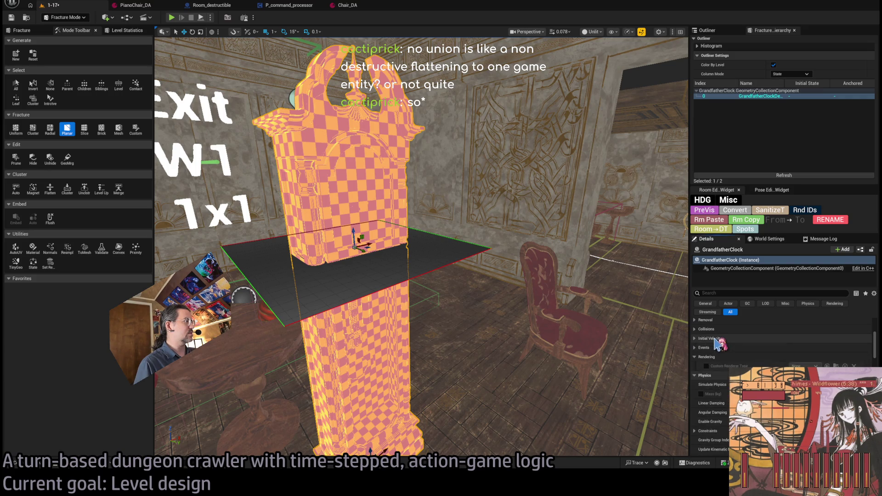
scroll(718, 329, up, 3)
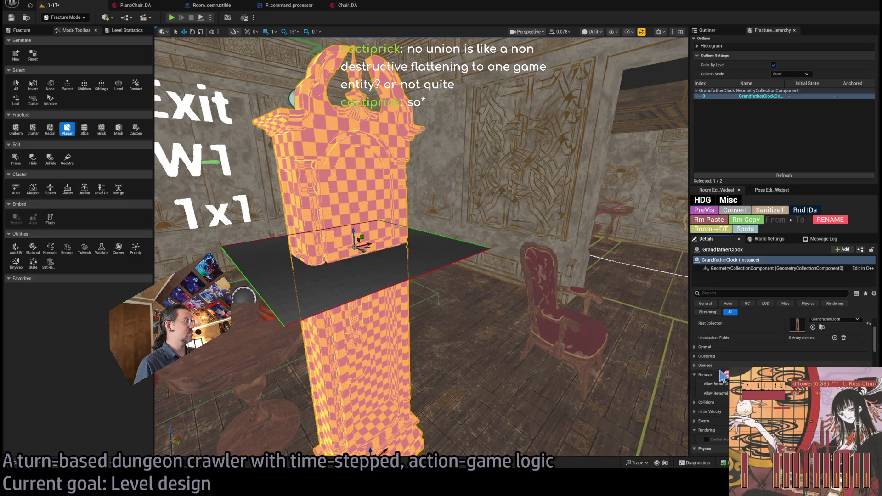
click(713, 356)
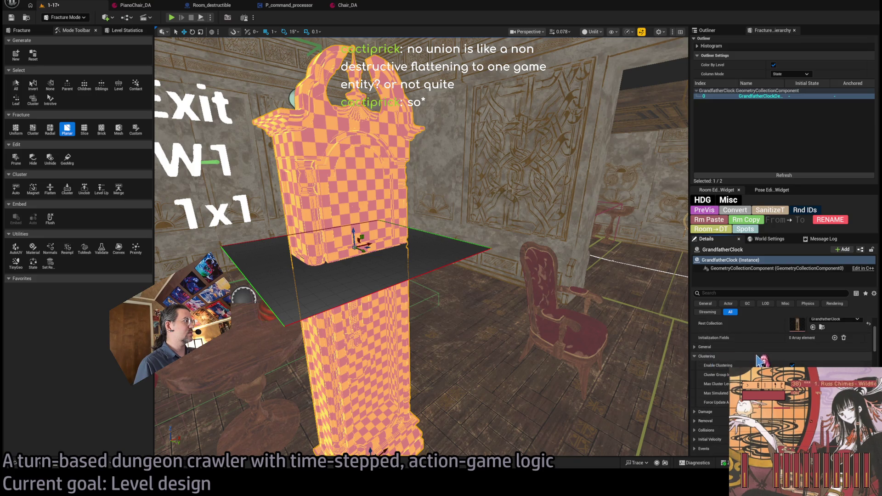
click(757, 357)
click(752, 366)
click(752, 366)
click(744, 347)
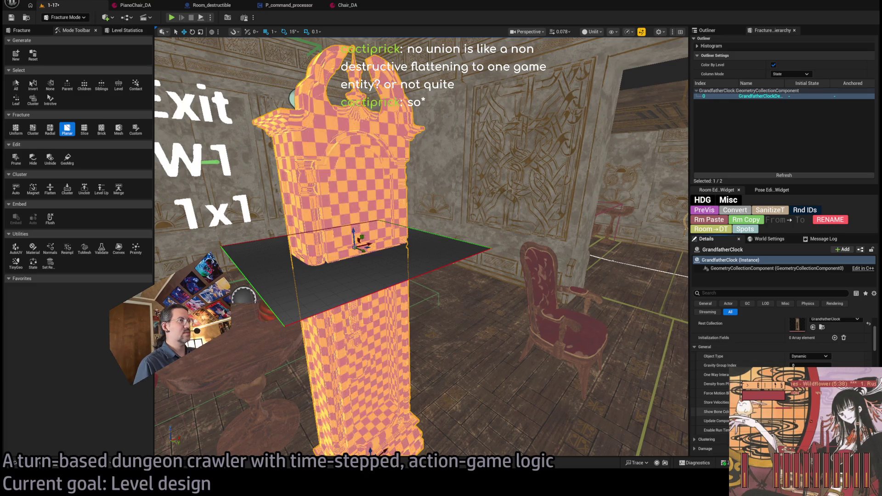
click(741, 348)
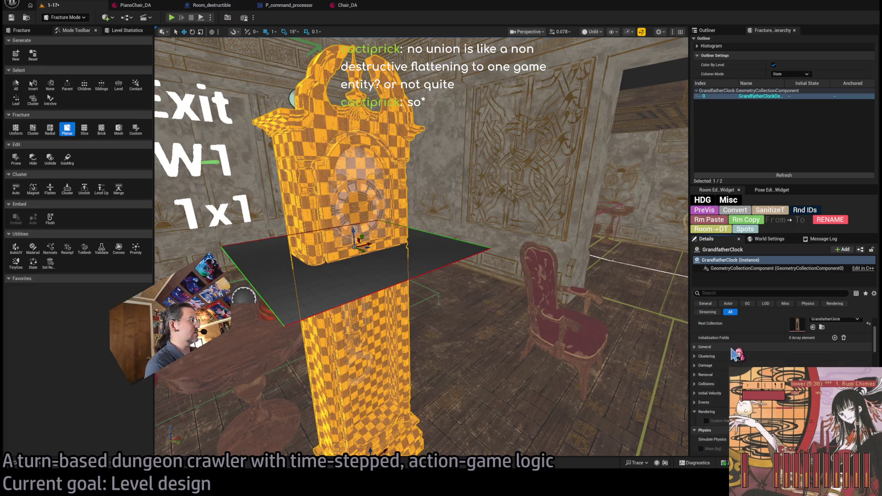
scroll(744, 352, up, 3)
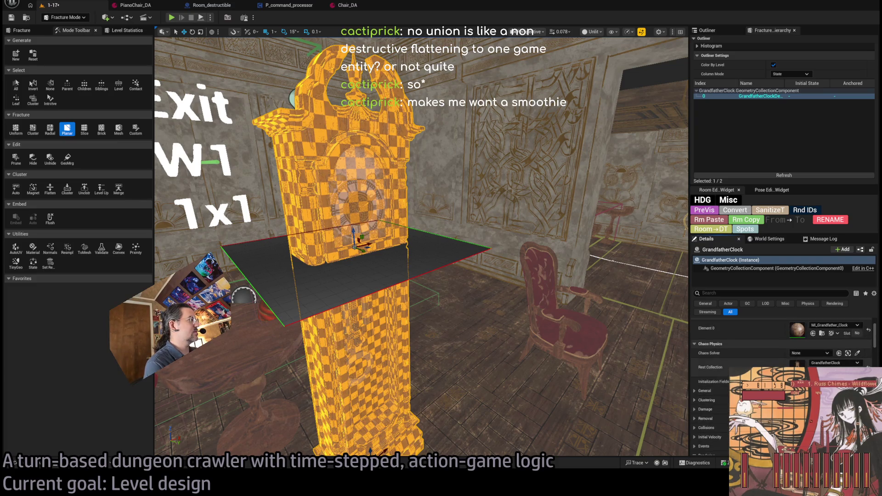
scroll(780, 340, up, 1)
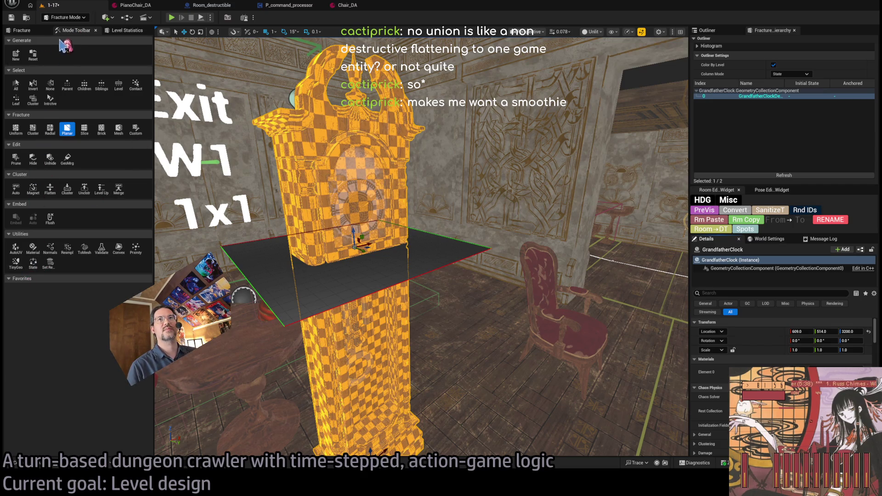
Step: Show the fracture settings and fly the view in close to the clock
click(28, 31)
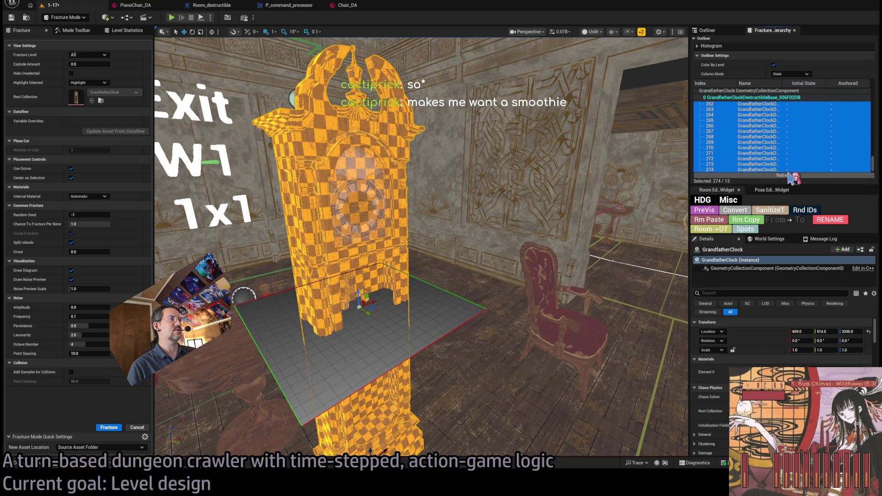
mouse_move(271, 243)
mouse_down()
mouse_move(241, 180)
mouse_move(305, 251)
mouse_up()
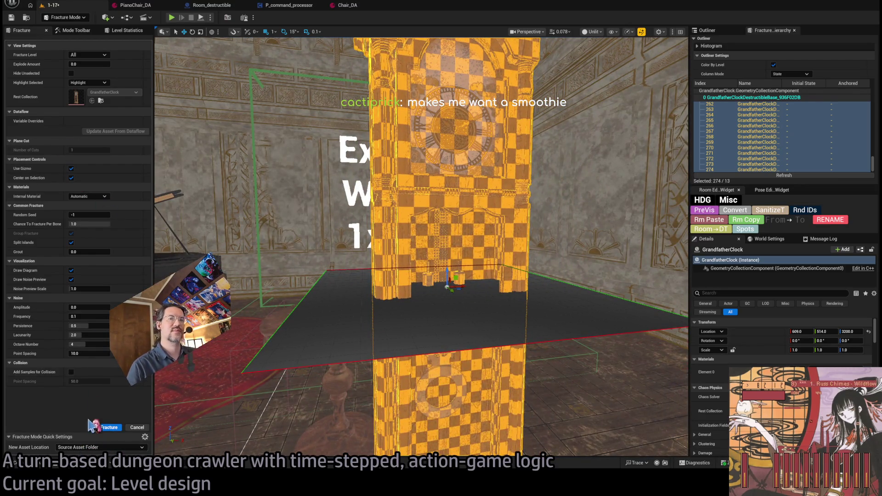
click(74, 30)
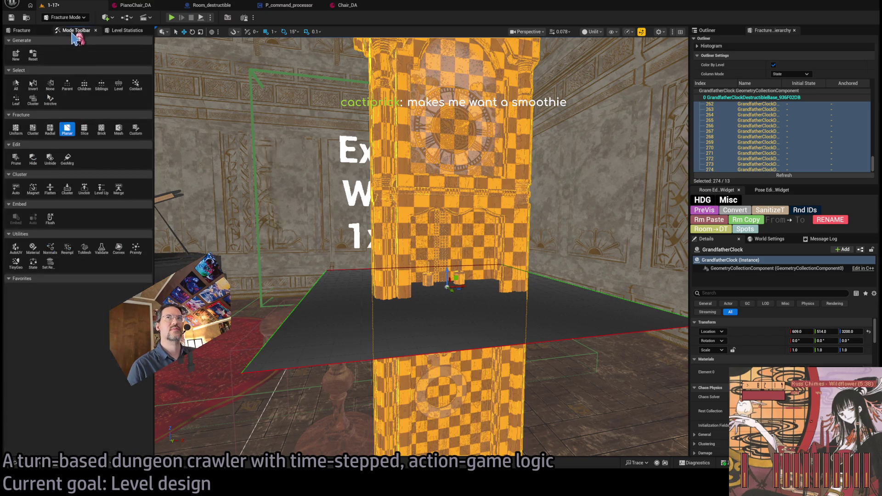
click(21, 30)
Step: Preview the pieces with Explode Amount, reset it to 0, and return to Selection Mode
drag(74, 64, 92, 64)
text(0.258138)
key(Return)
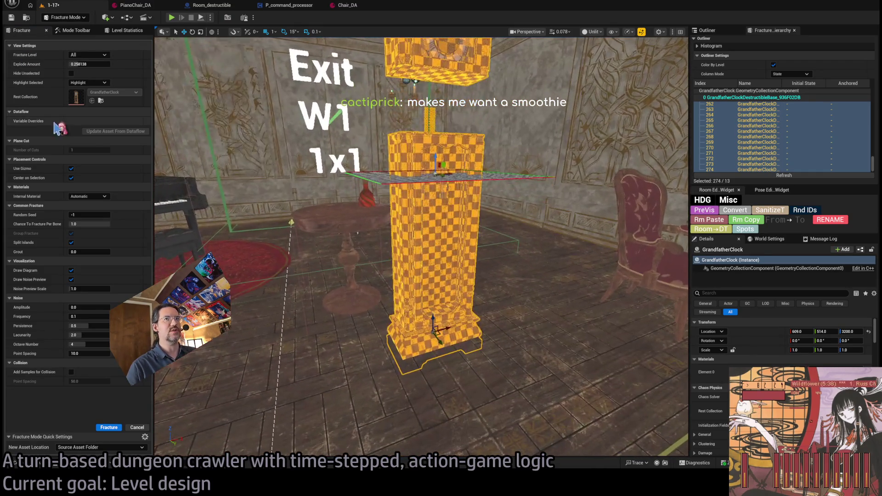
mouse_move(87, 63)
mouse_down()
mouse_move(133, 64)
mouse_move(70, 64)
mouse_up()
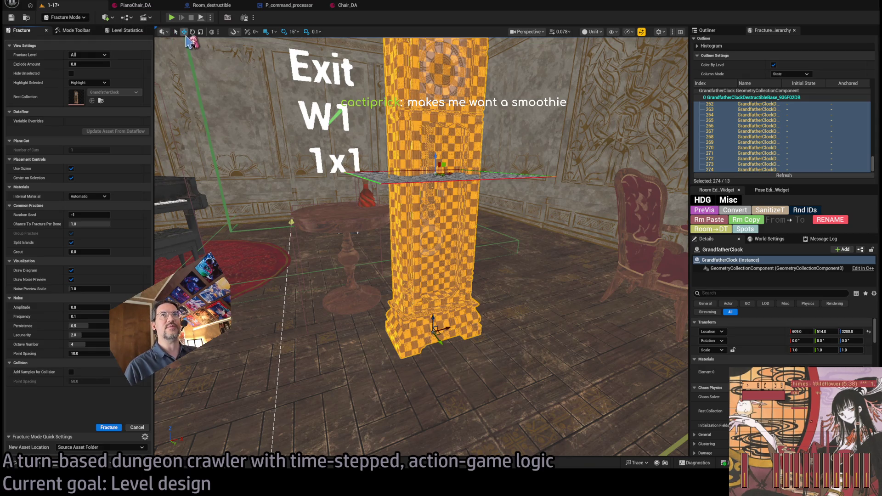
key(f)
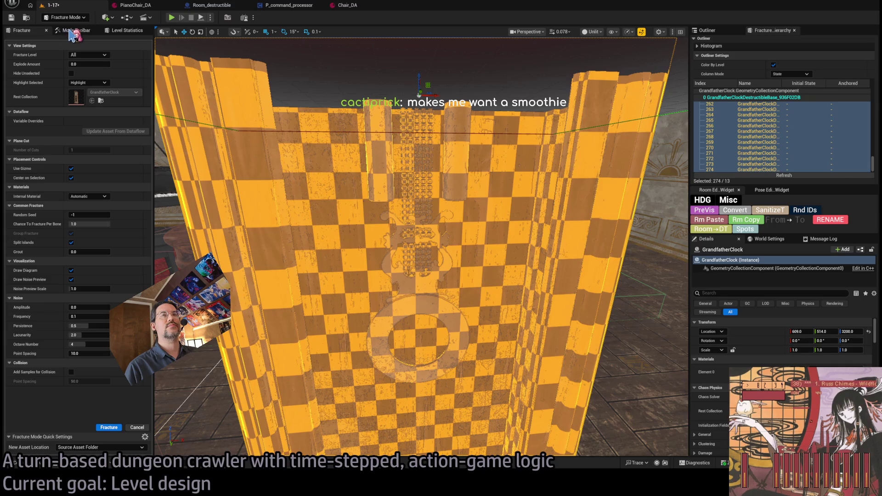
key(shift+1)
click(271, 205)
Step: Frame the selected wall, then browse into the clock's destructible-base folder under Tilesets > TheMansion > Destructible
key(f)
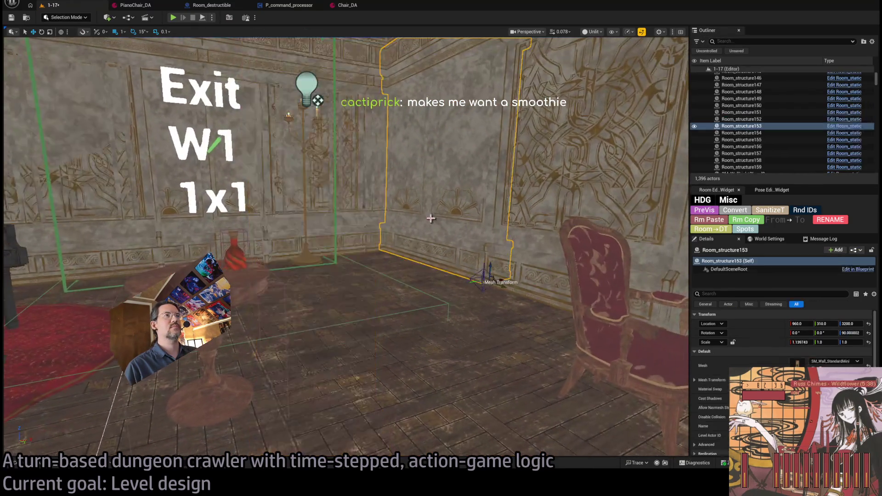
key(Delete)
click(40, 463)
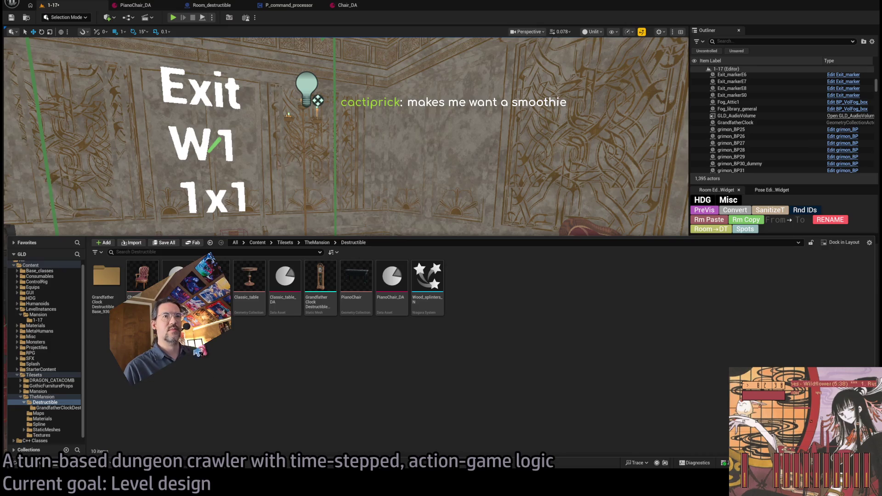
double_click(104, 281)
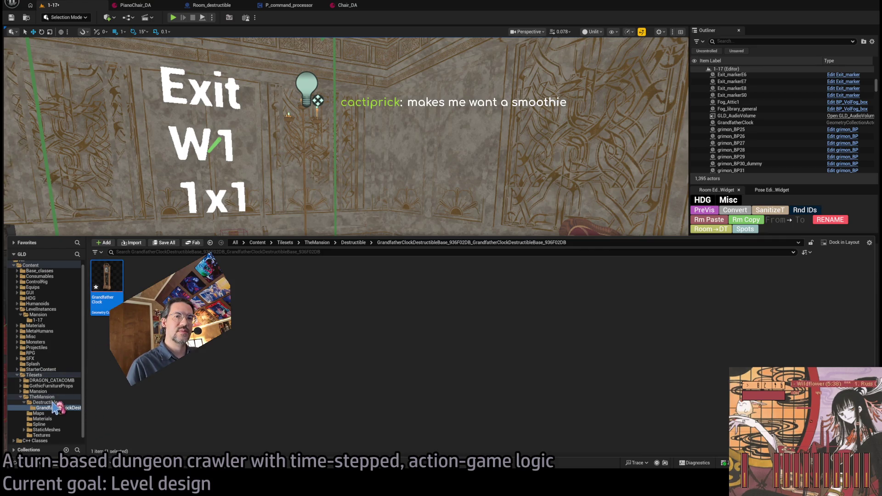
Step: Back in the Destructible folder, clear the selection and select just the destructible-base folder
key(ctrl+space)
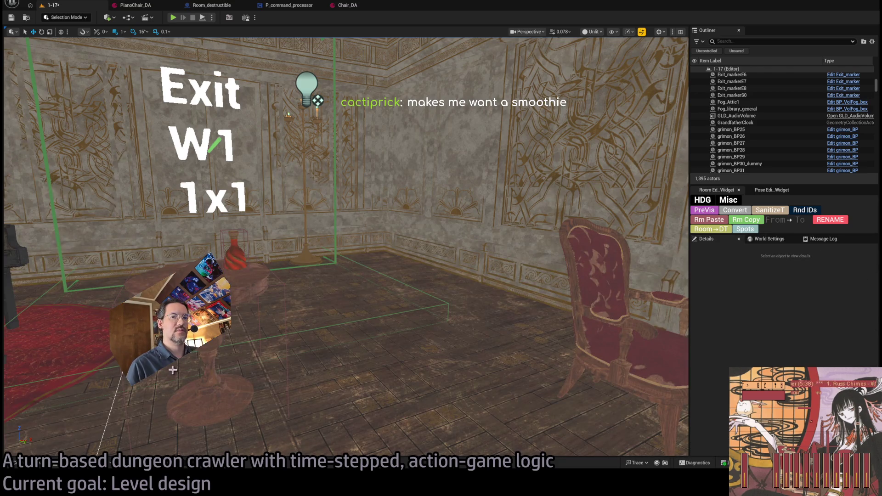
key(ctrl+space)
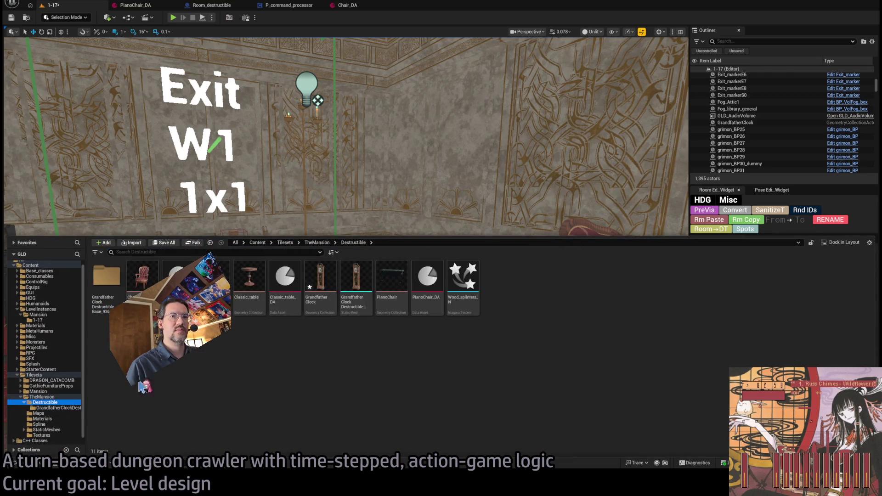
click(320, 278)
ctrl+click(107, 278)
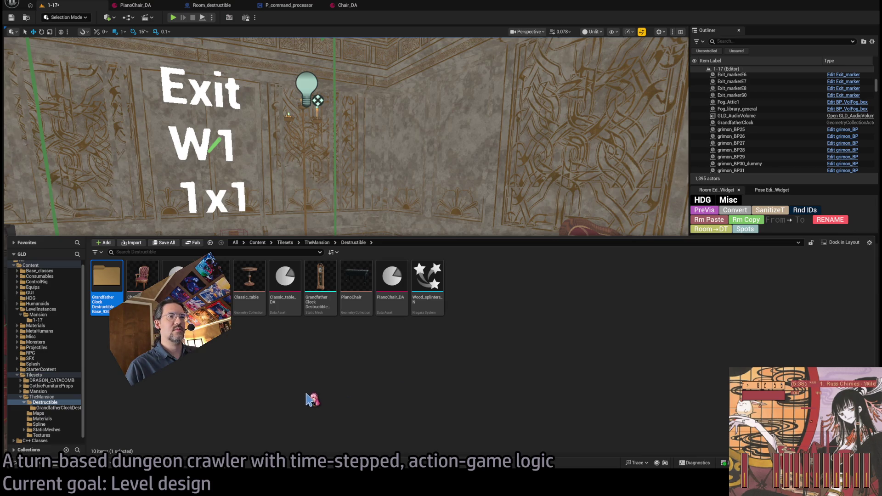
click(53, 400)
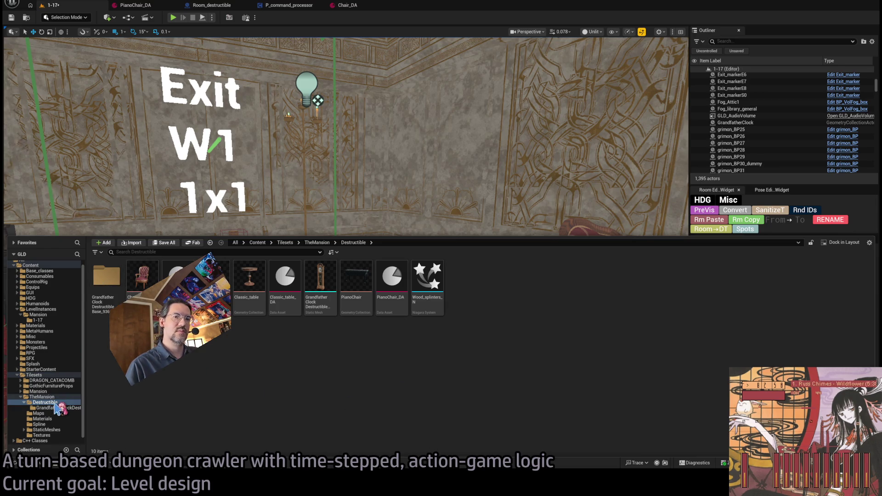
click(105, 289)
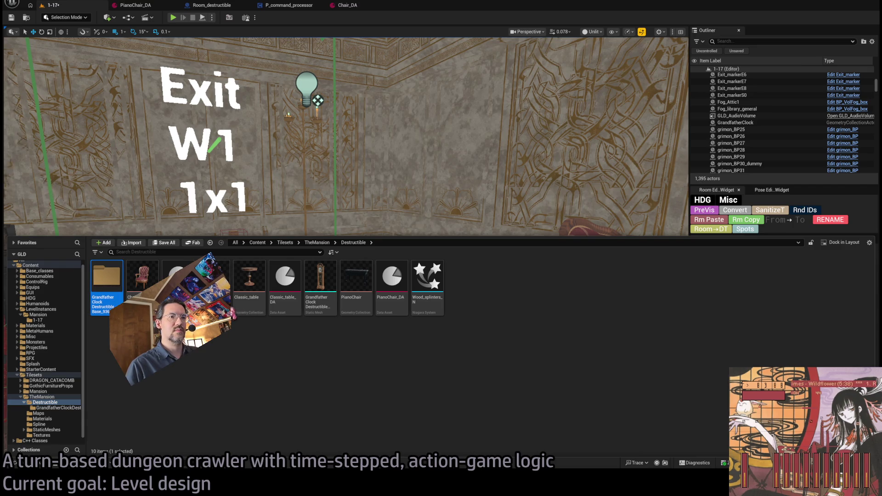
Step: Place the GrandfatherClockDestructibleBase static mesh beside the red chair and frame it for inspection
mouse_move(320, 282)
mouse_down()
mouse_move(368, 175)
mouse_move(413, 380)
mouse_move(399, 390)
mouse_up()
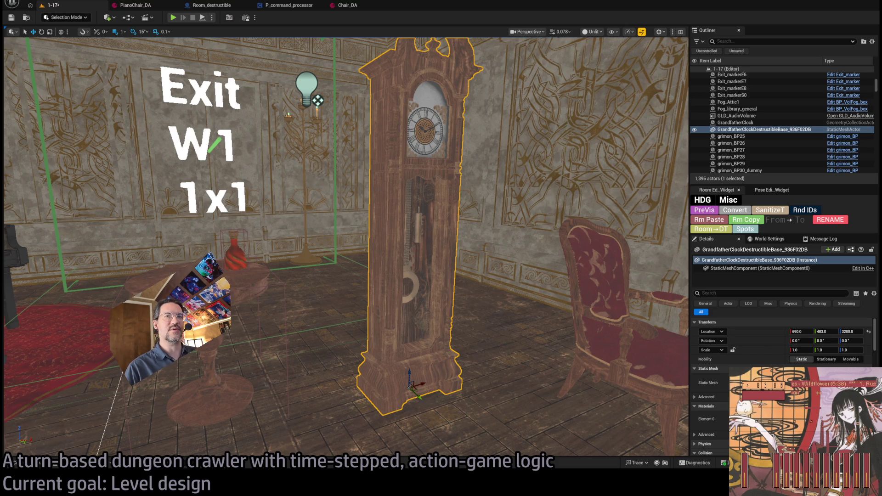
scroll(345, 246, up, 10)
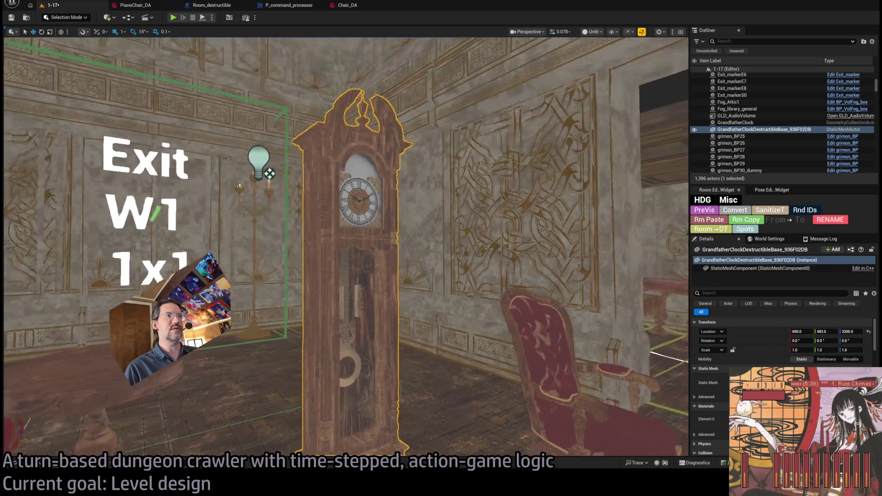
scroll(344, 247, down, 10)
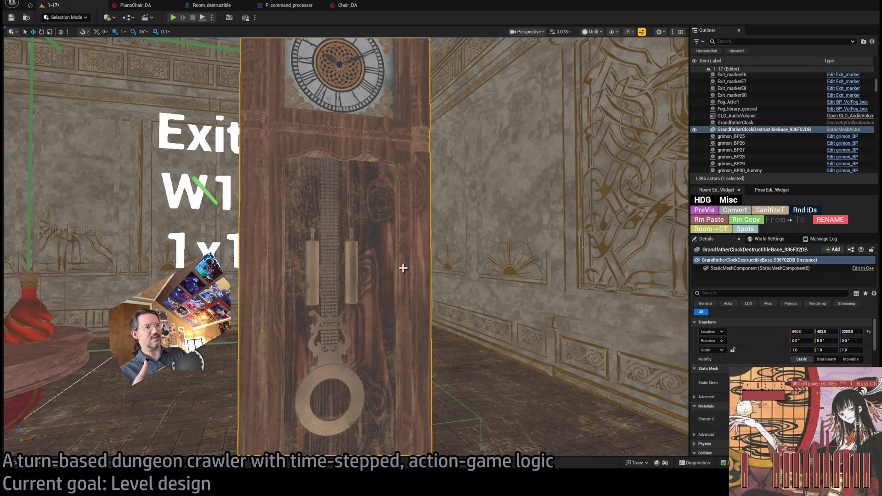
scroll(375, 267, up, 10)
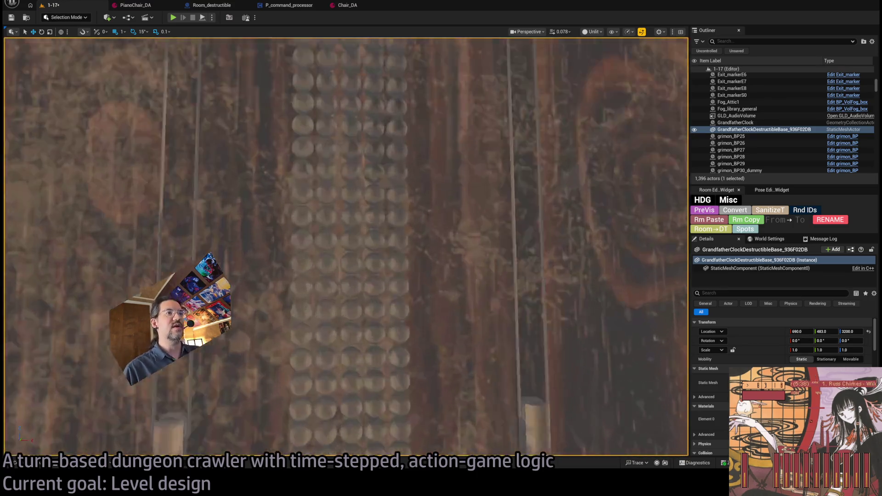
scroll(345, 246, down, 5)
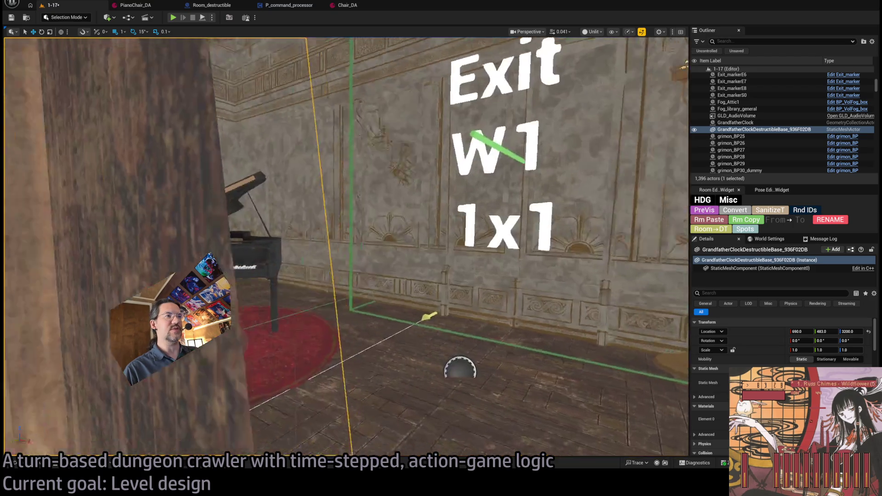
scroll(345, 246, down, 5)
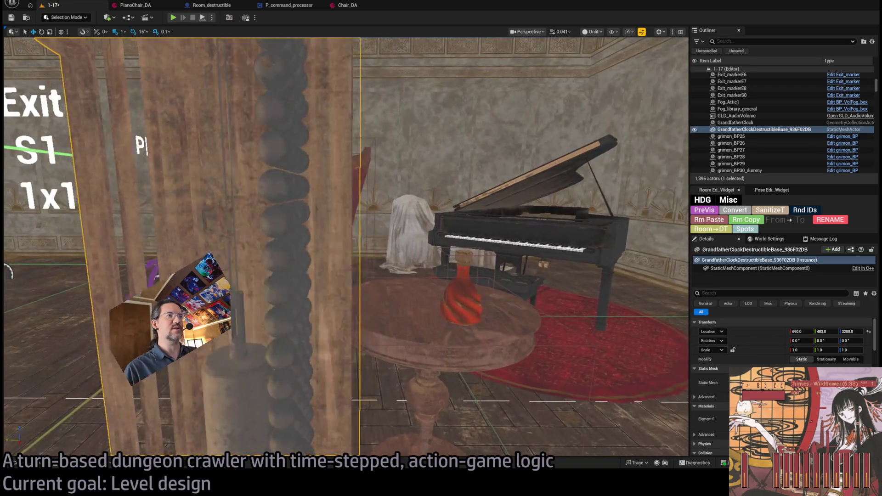
key(f)
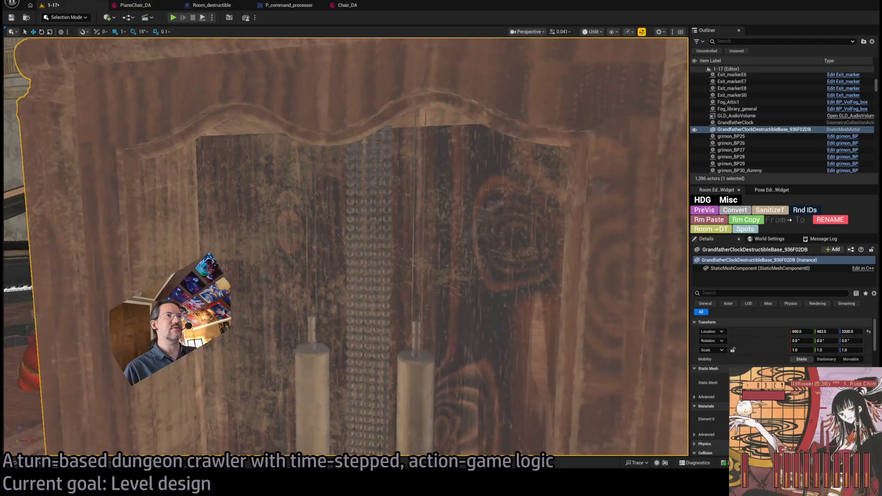
scroll(388, 259, down, 4)
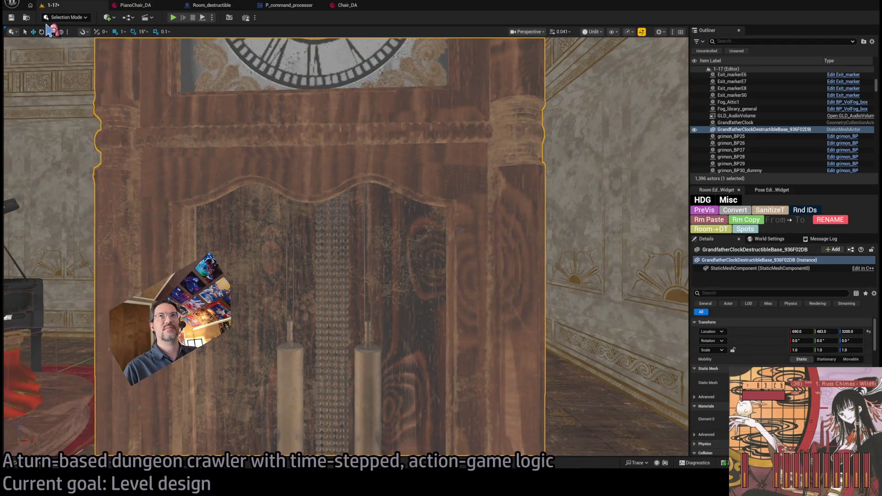
Step: Enter Modeling Mode (Shift+5) and show the Mesh category of editing tools
key(shift+5)
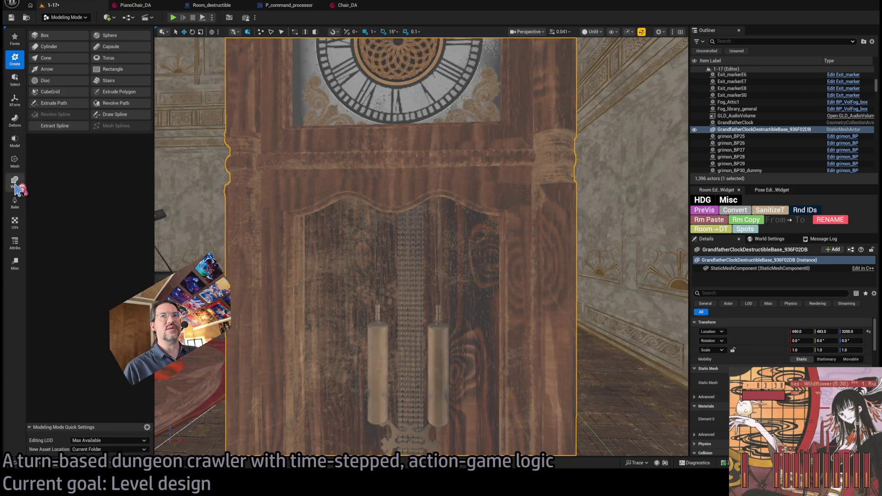
click(14, 162)
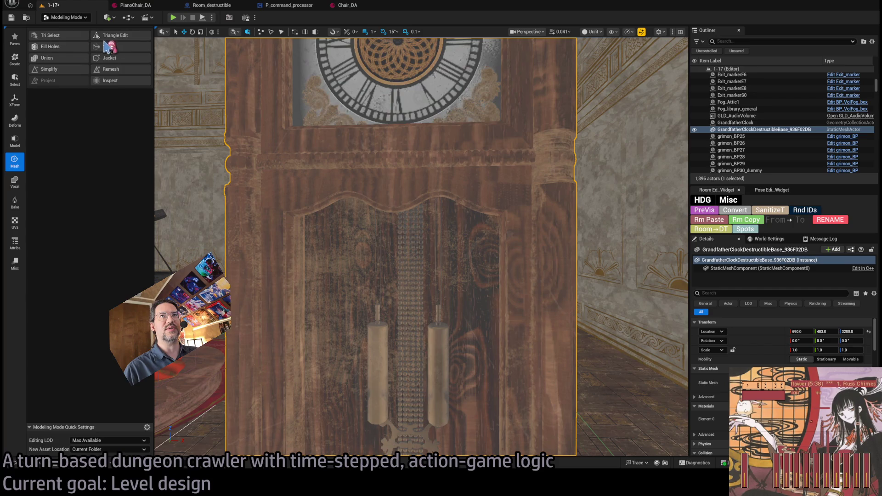
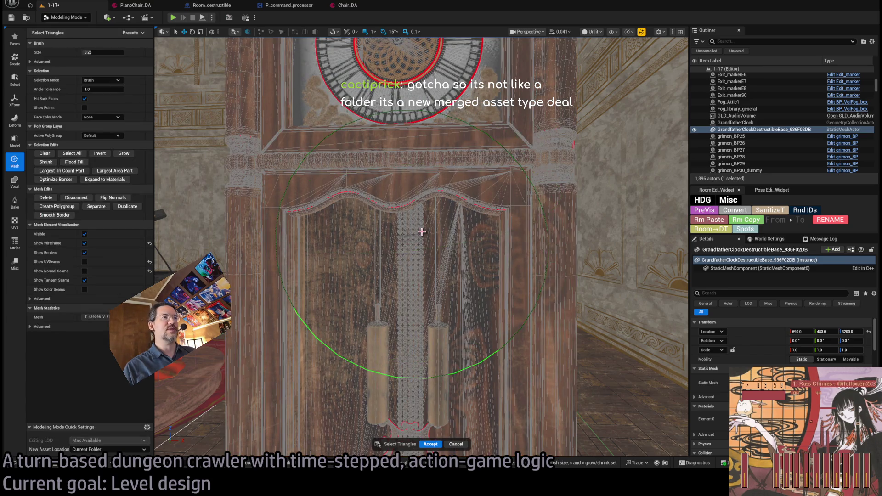
Step: Brush-select the upper and lower sphere rows on the clock's inner back wall
scroll(444, 263, up, 6)
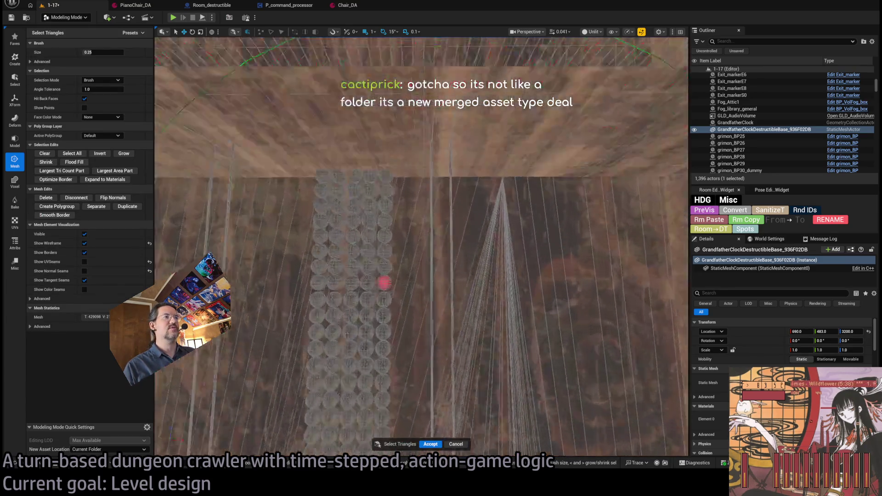
scroll(426, 248, up, 3)
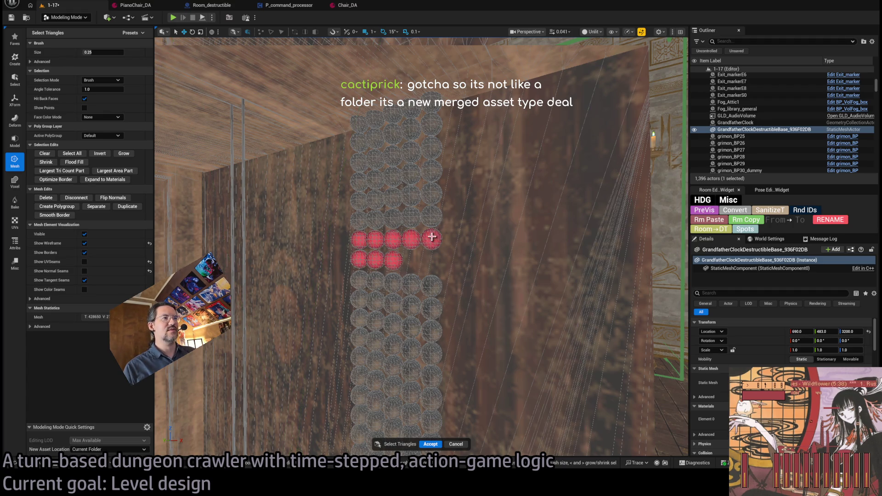
mouse_move(432, 237)
mouse_down()
mouse_move(406, 216)
mouse_move(366, 221)
mouse_move(356, 204)
mouse_move(389, 198)
mouse_move(430, 172)
mouse_move(367, 179)
mouse_move(381, 159)
mouse_move(429, 144)
mouse_move(420, 124)
mouse_move(354, 138)
mouse_move(377, 119)
mouse_up()
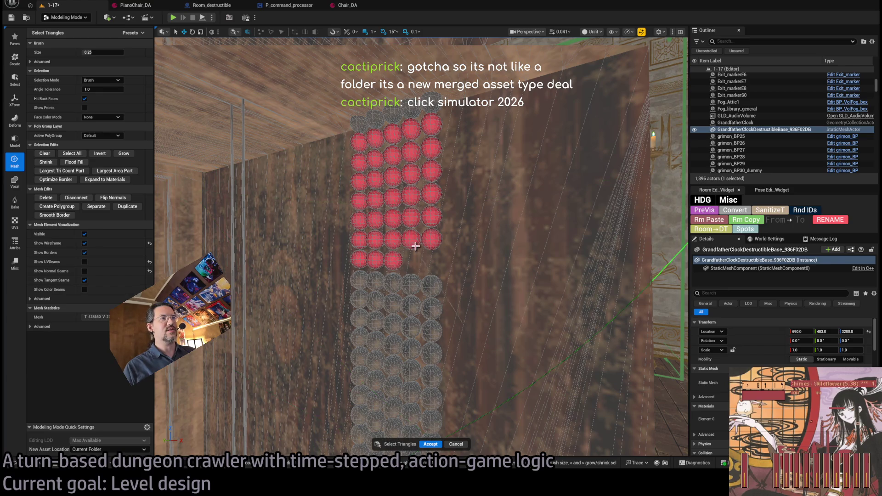
mouse_move(366, 278)
mouse_down()
mouse_move(425, 285)
mouse_move(412, 306)
mouse_move(374, 301)
mouse_move(386, 303)
mouse_up()
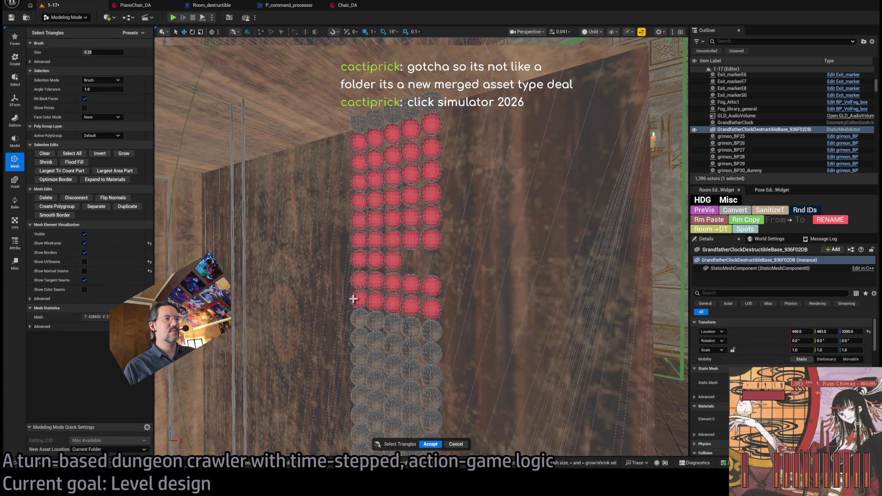
mouse_move(429, 368)
mouse_down()
mouse_move(441, 349)
mouse_move(434, 319)
mouse_move(387, 393)
mouse_move(429, 367)
mouse_move(435, 167)
mouse_move(396, 115)
mouse_move(419, 148)
mouse_move(419, 385)
mouse_move(412, 324)
mouse_move(467, 266)
mouse_move(477, 242)
mouse_move(508, 252)
mouse_move(495, 229)
mouse_up()
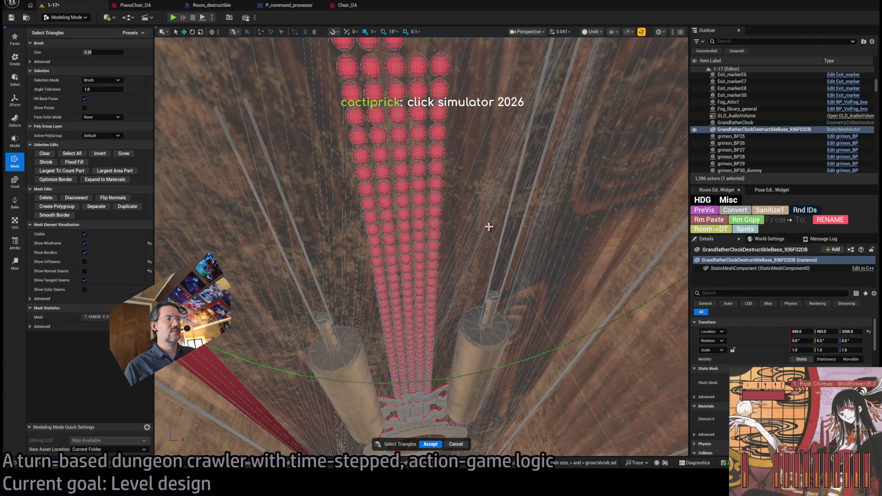
Step: Drop the stray floor triangles and delete the selected spheres behind the pendulums
ctrl+click(236, 360)
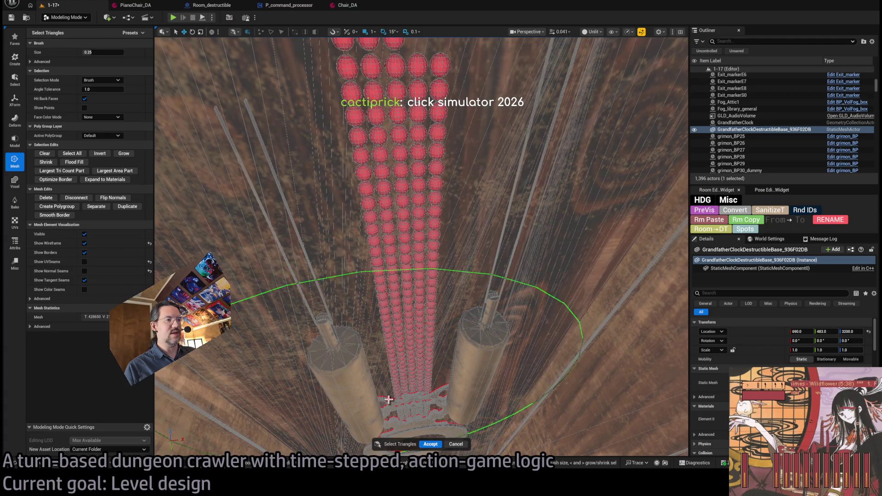
scroll(455, 270, up, 2)
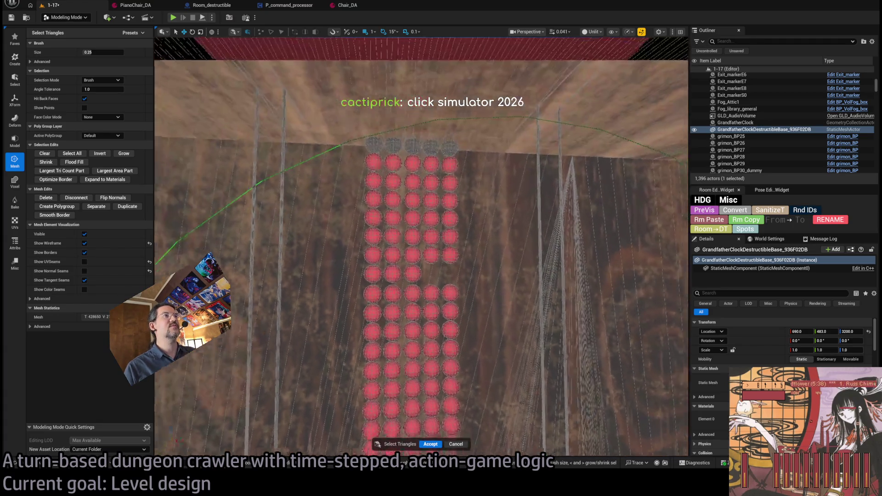
key(Delete)
scroll(476, 232, up, 5)
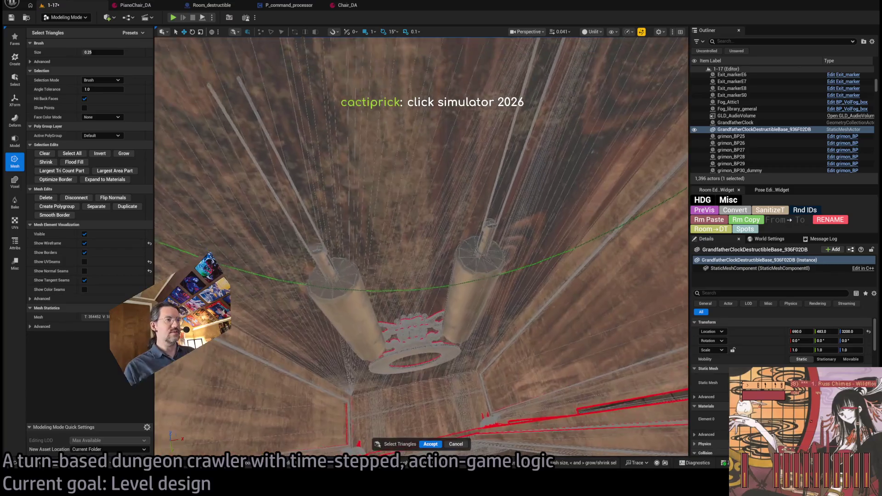
scroll(475, 231, down, 4)
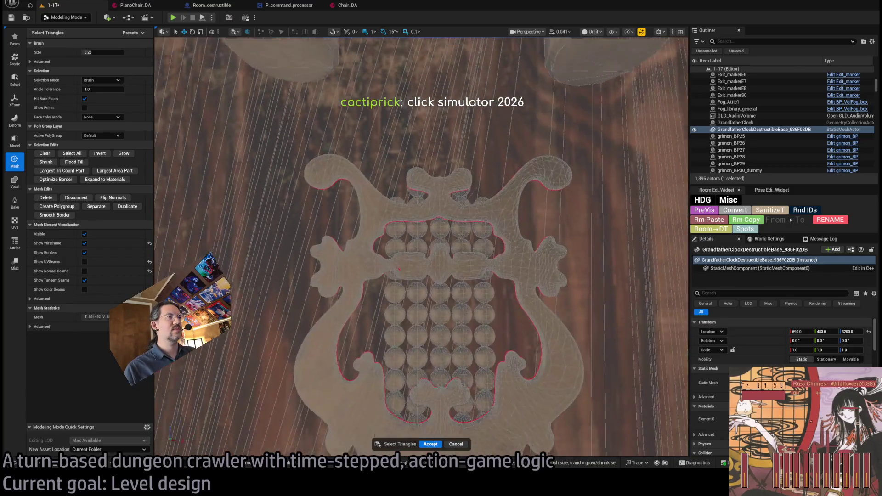
Step: Select spheres inside the ornament, undoing accidental whole-frame selections
click(458, 204)
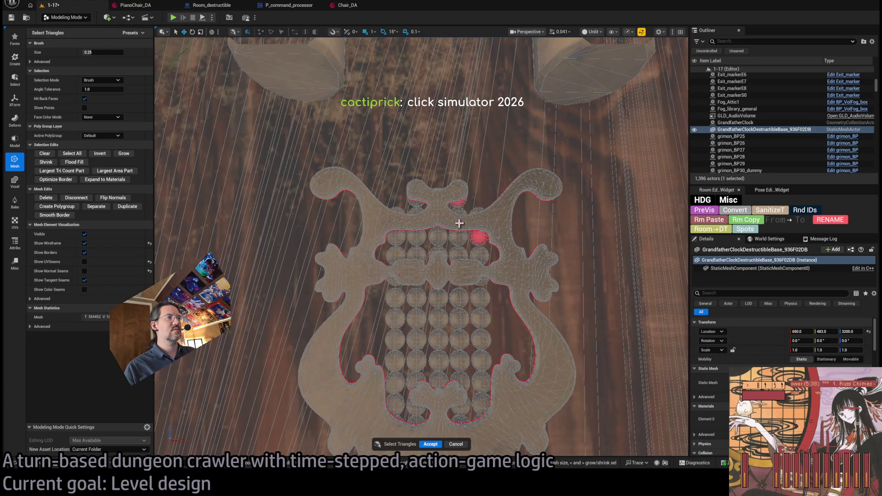
click(460, 242)
double_click(459, 210)
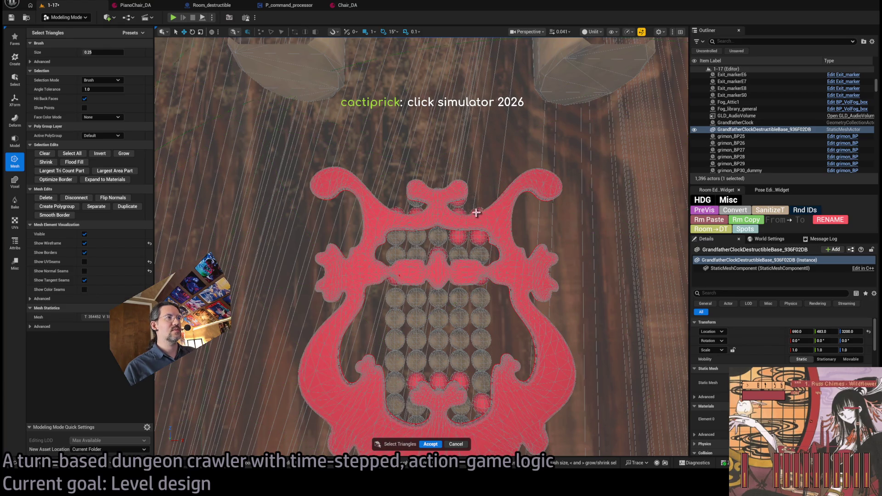
key(ctrl+z)
double_click(400, 205)
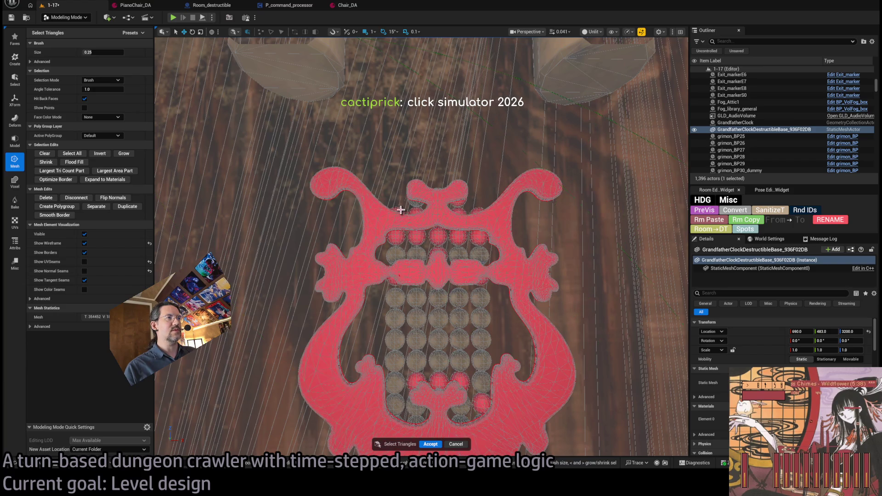
key(ctrl+z)
double_click(415, 201)
key(ctrl+z)
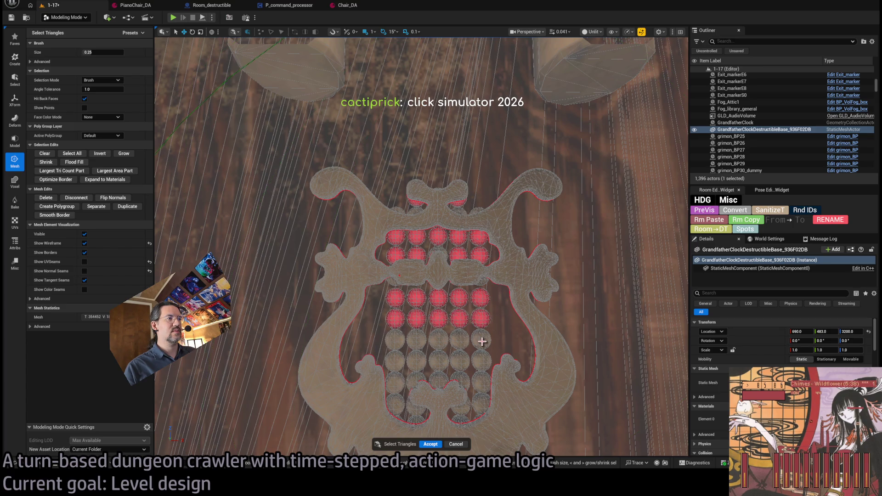
Step: Add the remaining ornament sphere rows without the background panel, then delete them
mouse_move(482, 341)
mouse_down()
mouse_move(410, 345)
mouse_move(478, 359)
mouse_up()
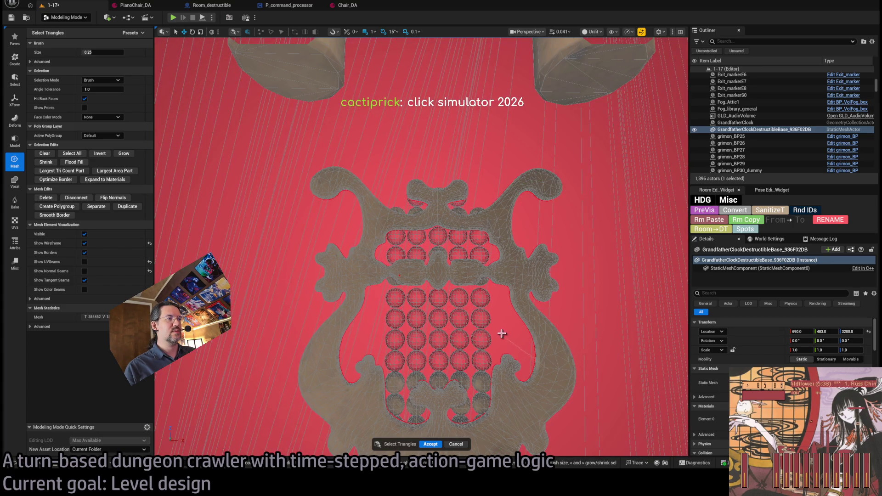
key(ctrl+z)
click(458, 378)
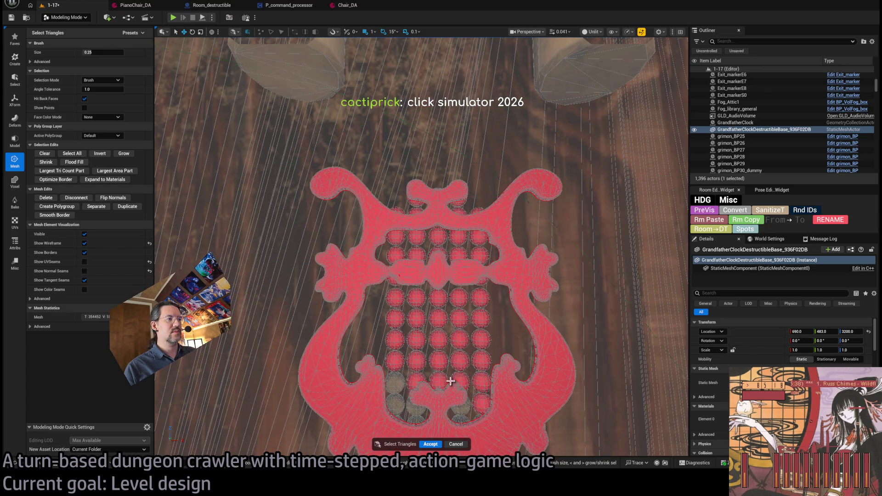
key(ctrl+z)
click(395, 382)
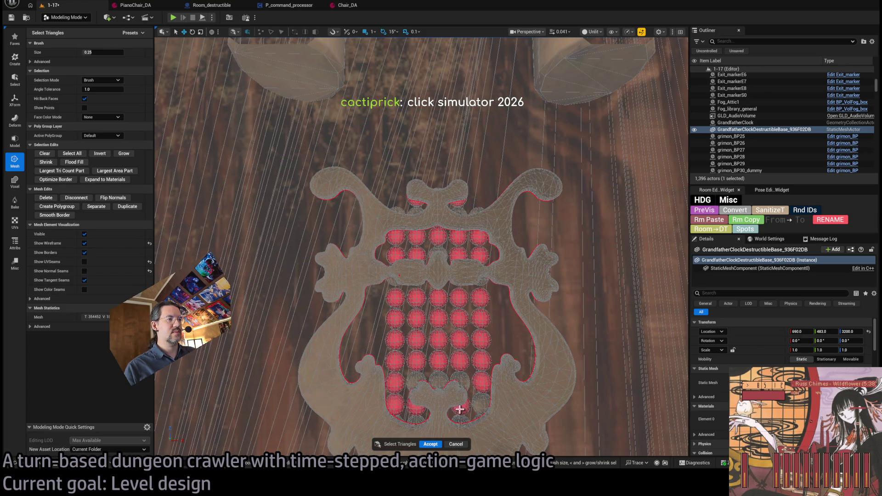
click(460, 410)
key(ctrl+z)
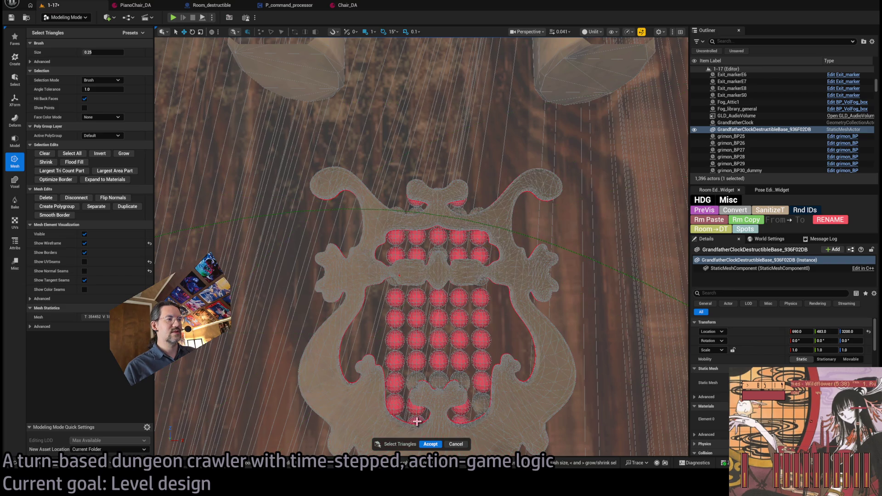
key(Delete)
click(474, 399)
Step: Frame the carved panel, undo trial panel selections and orbit back down the clock case
scroll(474, 399, up, 5)
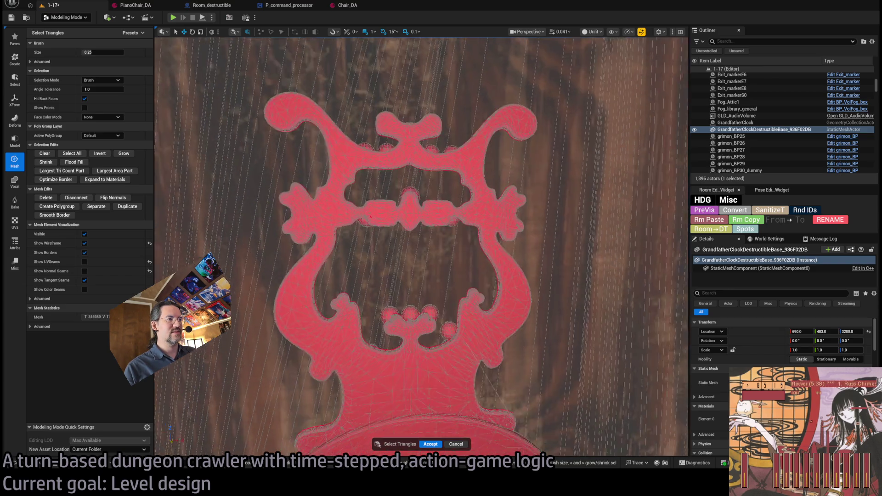
scroll(461, 353, down, 3)
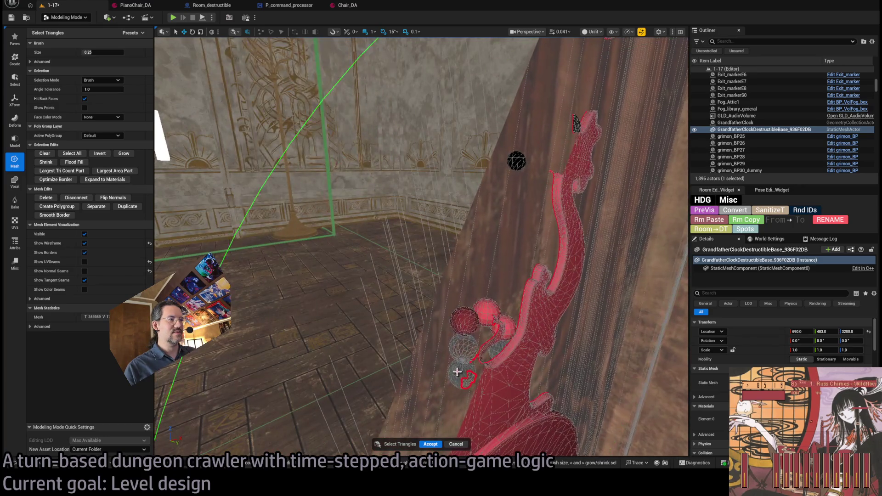
click(492, 352)
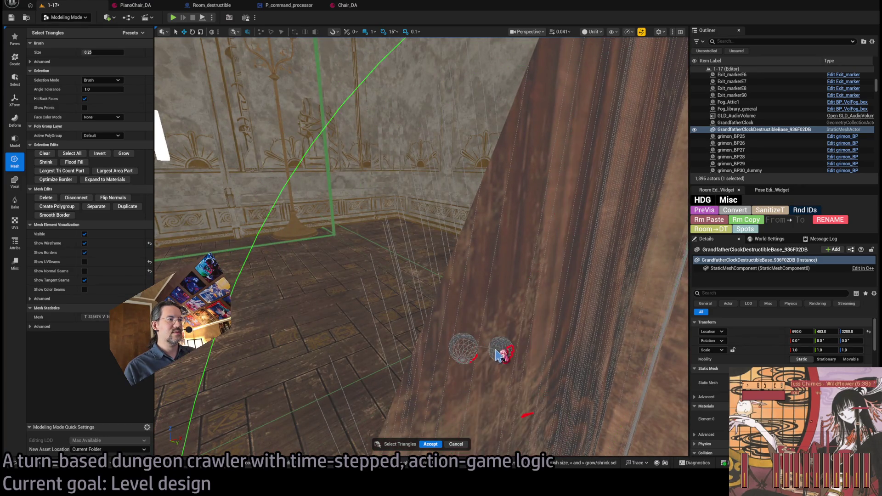
key(ctrl+z)
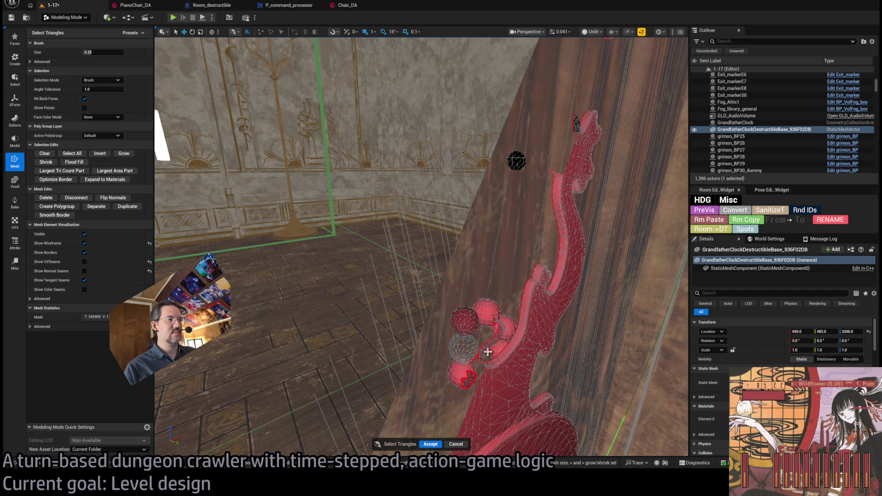
click(495, 350)
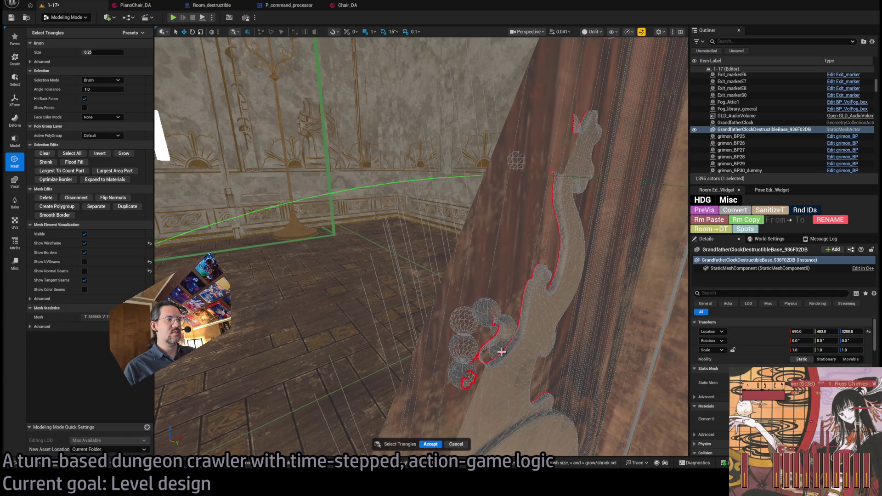
key(f)
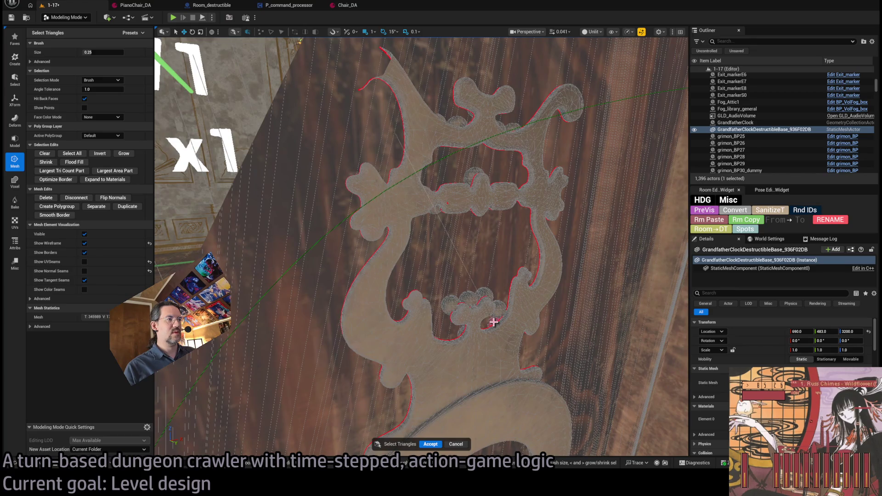
double_click(483, 293)
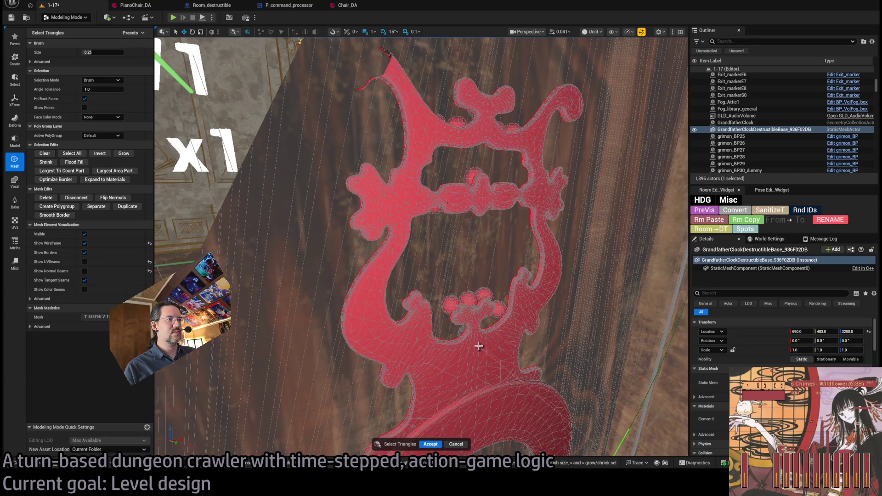
key(ctrl+z)
mouse_move(486, 367)
mouse_down()
mouse_move(443, 294)
mouse_move(406, 283)
mouse_move(404, 294)
mouse_up()
double_click(440, 285)
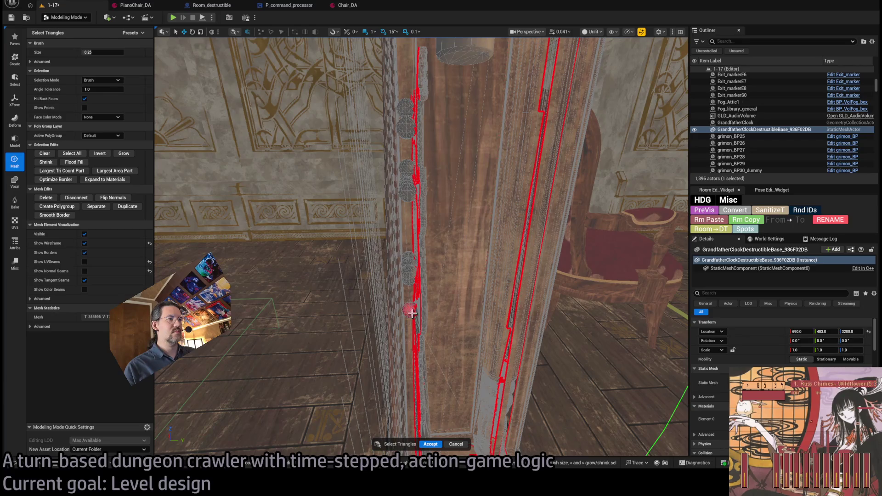
mouse_move(478, 348)
mouse_down()
mouse_move(469, 374)
mouse_move(460, 322)
mouse_move(478, 335)
mouse_move(567, 335)
mouse_up()
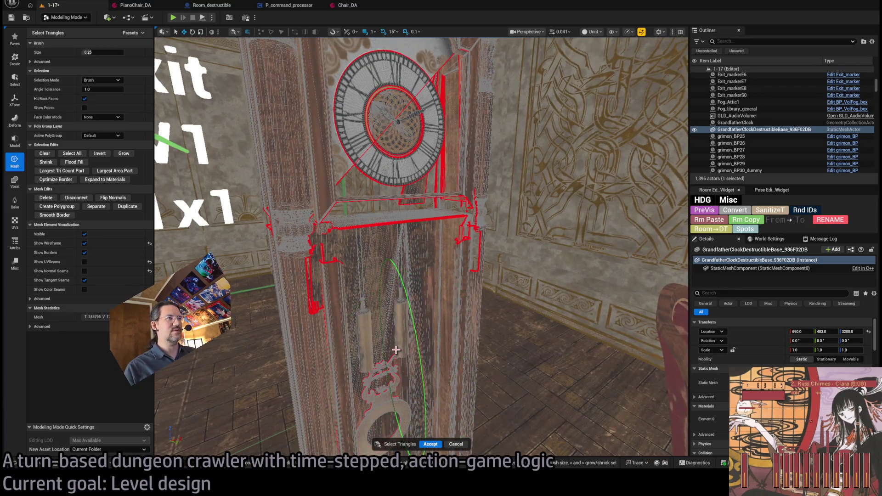
Step: Select the clock's hood and lower front faces, undoing stray pendulum and cabinet picks
drag(396, 350, 431, 339)
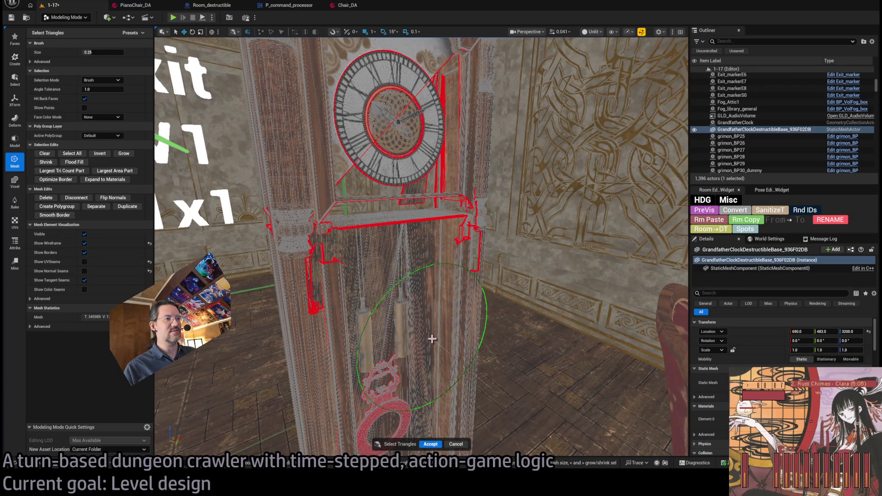
key(ctrl+z)
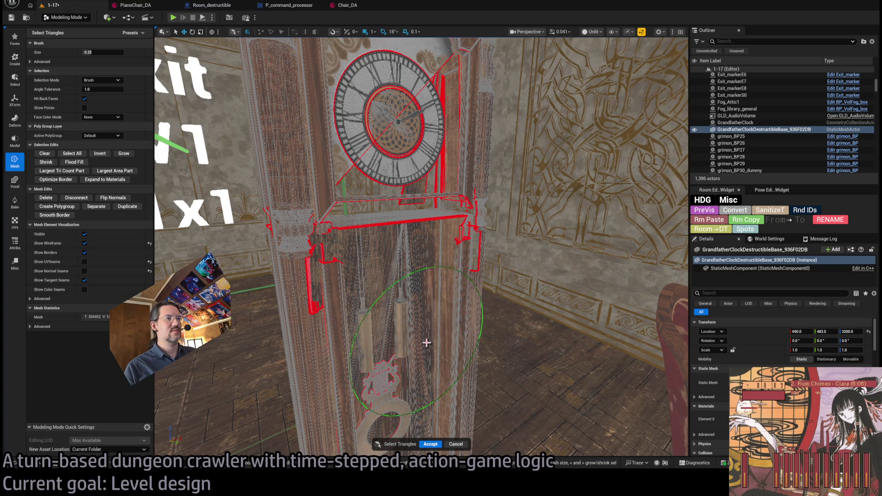
click(427, 343)
key(ctrl+z)
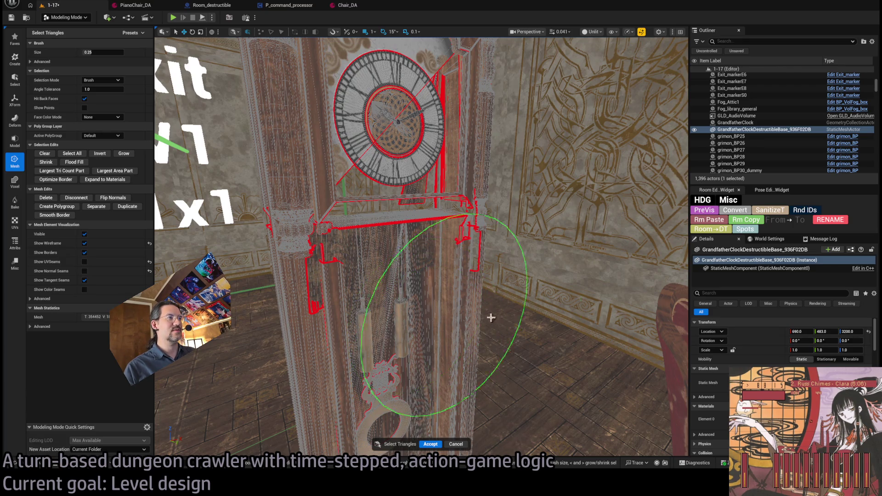
mouse_move(450, 324)
mouse_down()
mouse_move(510, 317)
mouse_move(492, 340)
mouse_up()
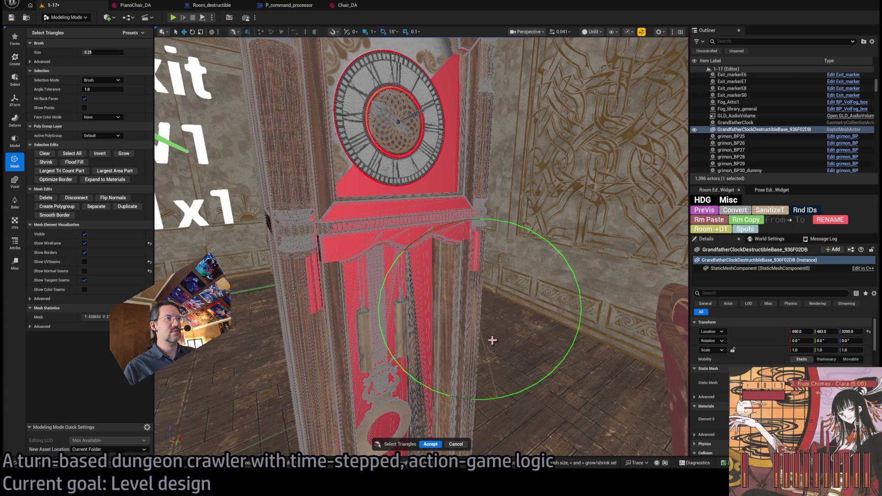
key(ctrl+z)
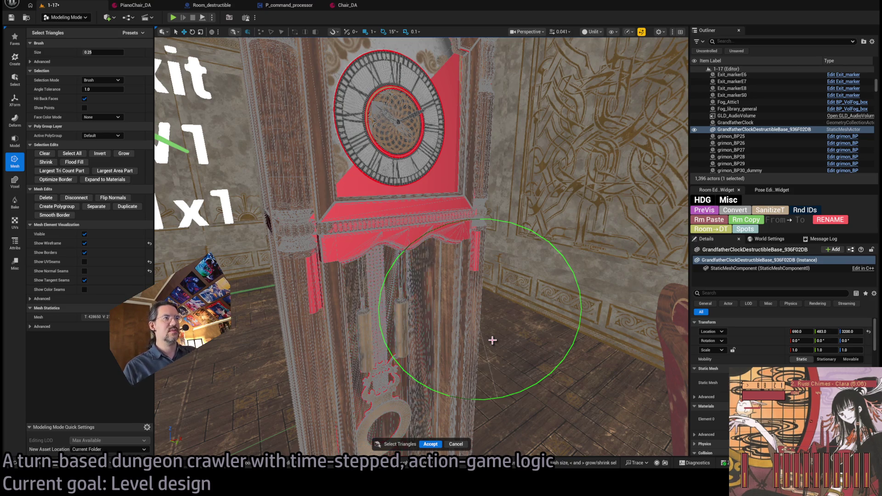
Step: Delete the hood and front faces, then undo to restore them
key(Delete)
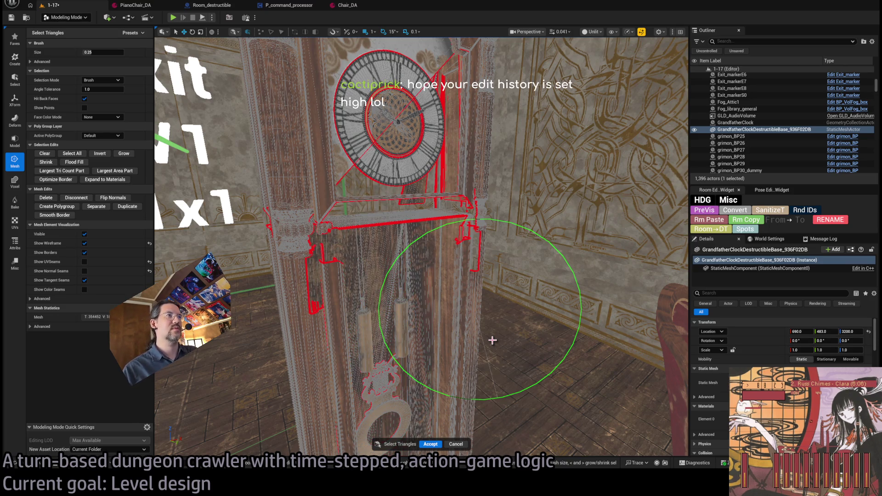
key(ctrl+z)
key(ctrl+z)
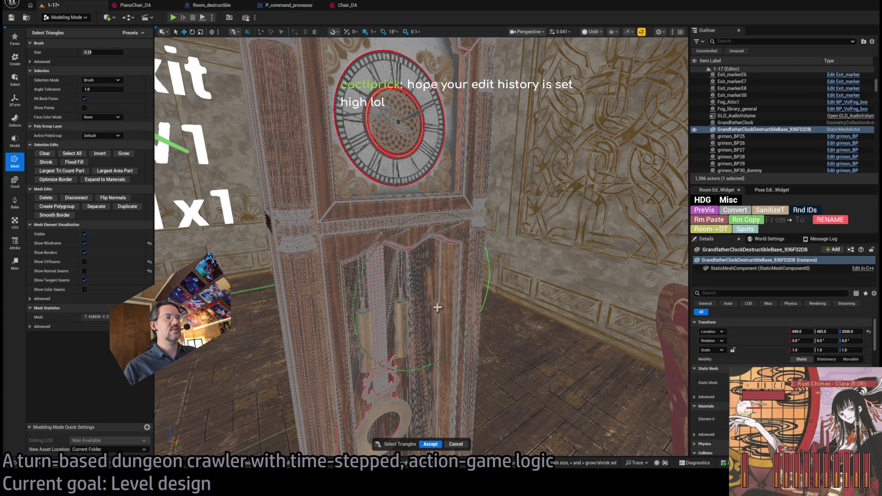
drag(420, 229, 409, 237)
scroll(410, 237, up, 10)
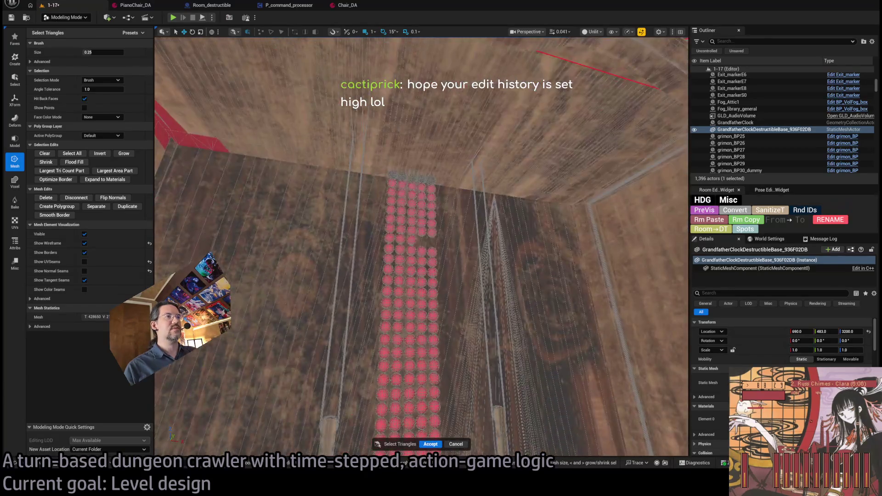
Step: Delete the cabinet's triangle column and brush-select the lyre bead circles without the back wall
key(Delete)
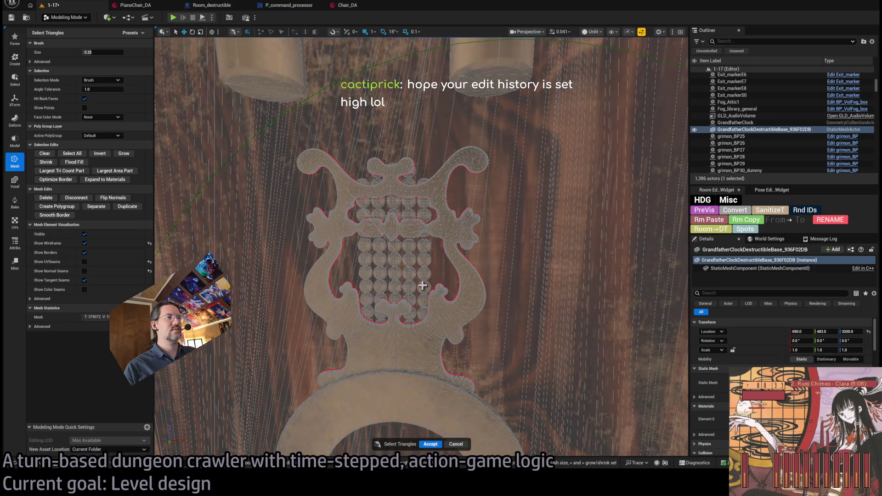
mouse_move(423, 290)
mouse_down()
mouse_move(423, 258)
mouse_move(399, 245)
mouse_up()
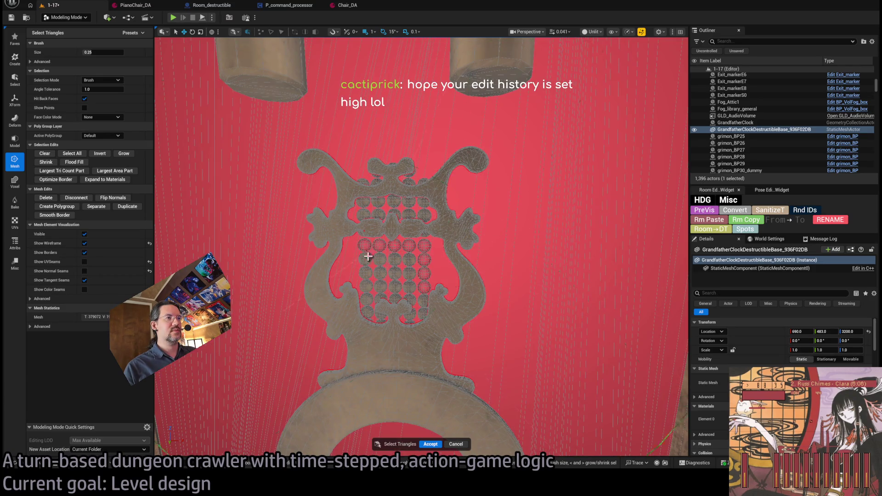
mouse_move(371, 290)
mouse_down()
mouse_move(409, 287)
mouse_move(383, 265)
mouse_up()
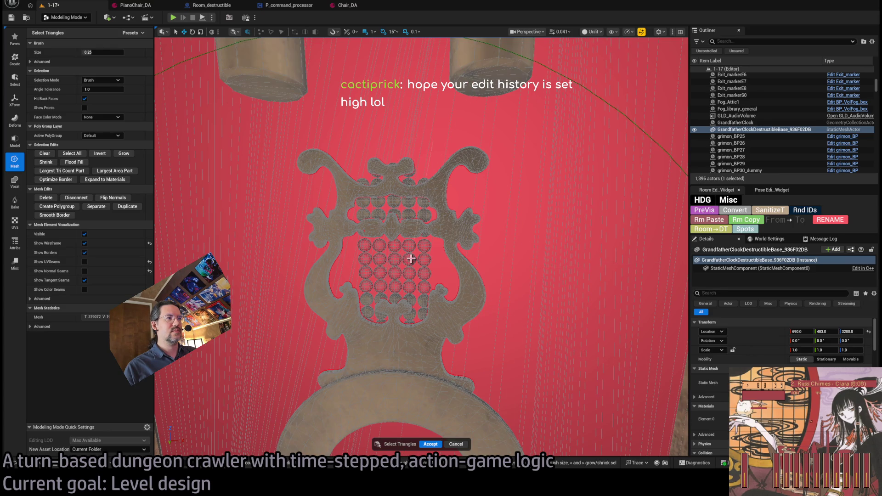
key(ctrl+z)
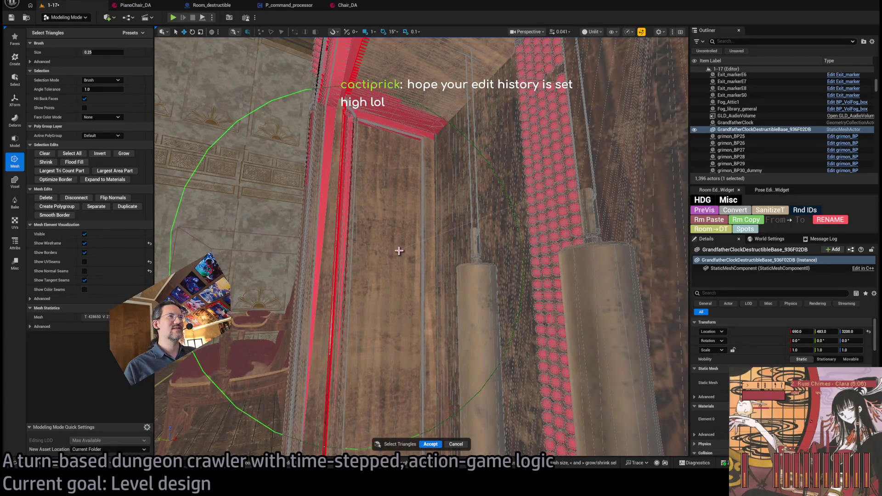
key(w)
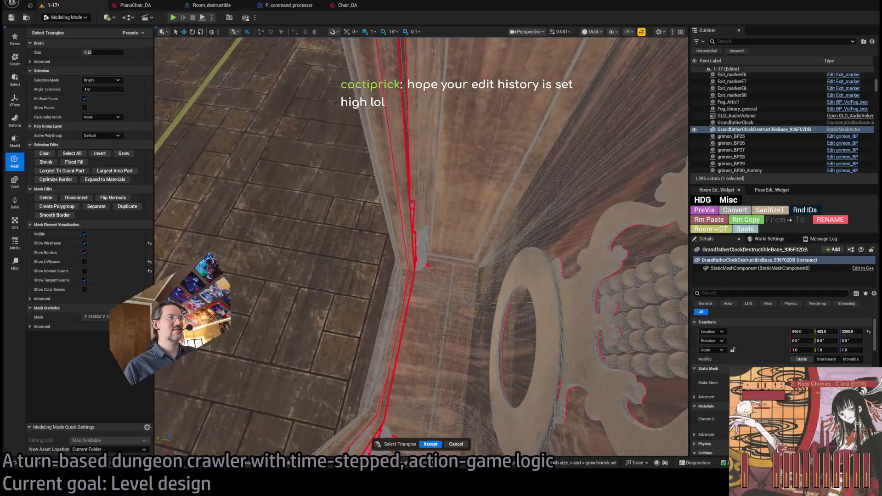
mouse_move(399, 134)
mouse_down()
mouse_move(350, 161)
mouse_move(476, 208)
mouse_move(256, 320)
mouse_move(435, 228)
mouse_move(434, 297)
mouse_move(433, 226)
mouse_up()
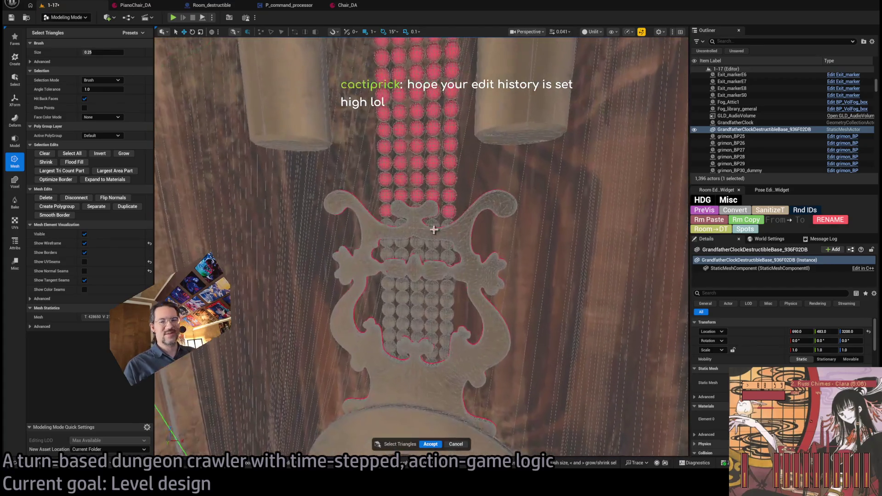
Step: Select the remaining lyre beads, undoing the accidental whole-lyre selection
click(444, 302)
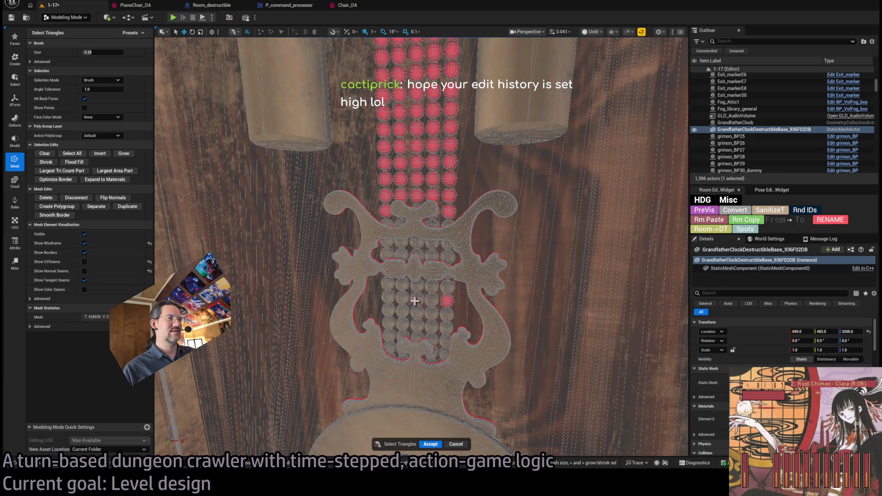
mouse_move(432, 299)
mouse_down()
mouse_move(445, 315)
mouse_move(407, 312)
mouse_move(448, 287)
mouse_up()
drag(423, 326, 402, 324)
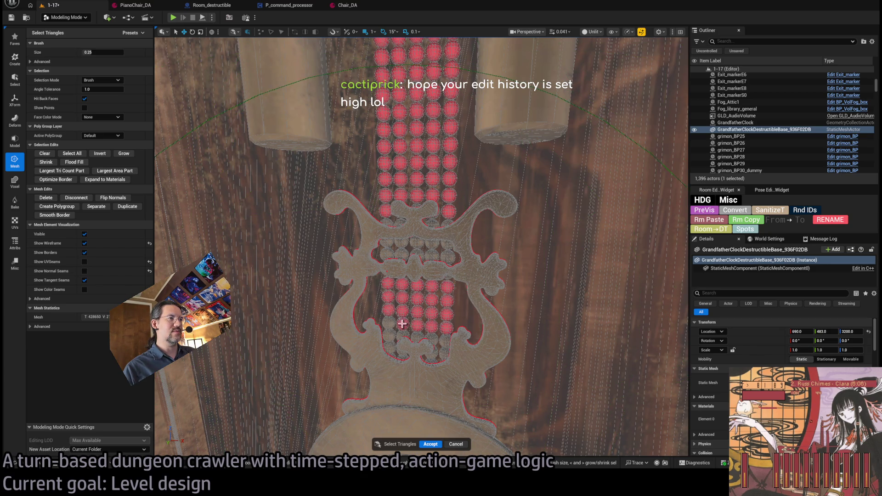
click(443, 353)
key(ctrl+z)
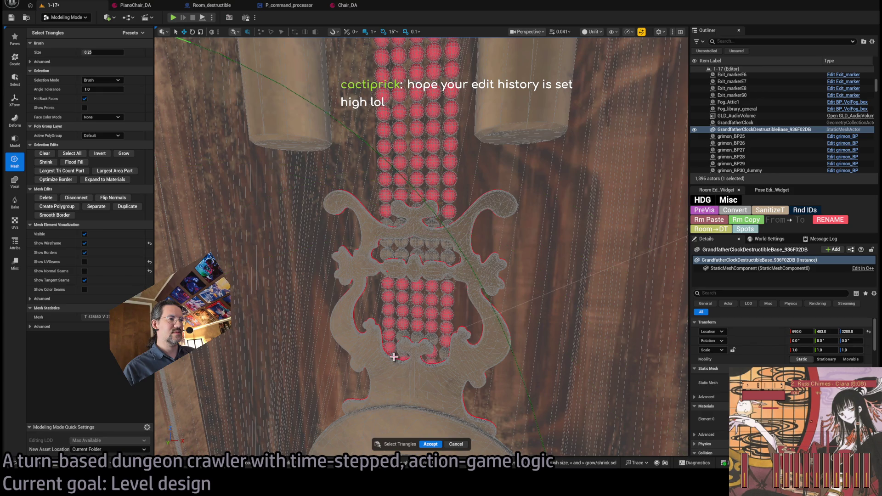
Step: Accept the triangle edits, committing the clock mesh at 370,962 triangles
scroll(436, 362, up, 4)
scroll(439, 362, up, 1)
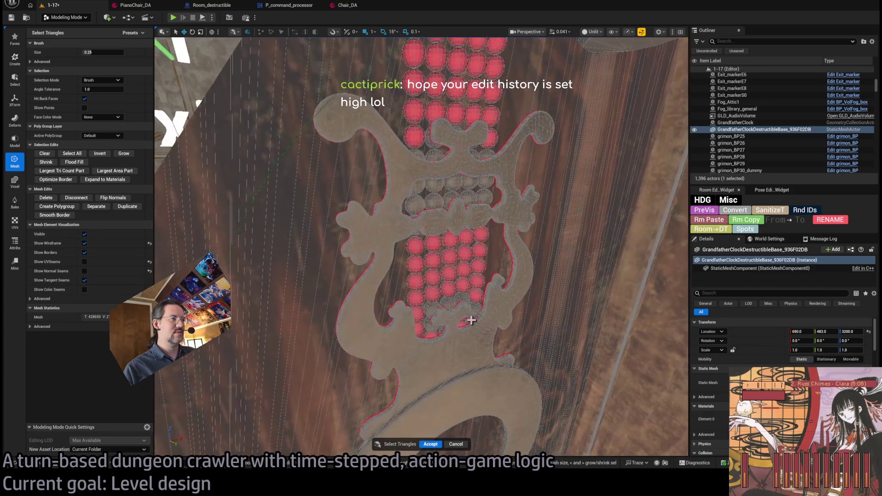
scroll(464, 360, down, 5)
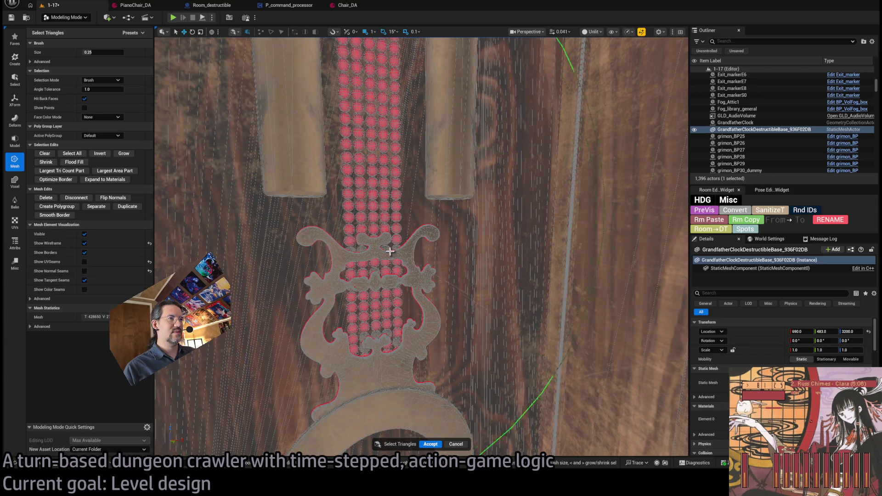
mouse_move(427, 285)
mouse_down()
mouse_move(362, 177)
mouse_move(362, 230)
mouse_up()
mouse_move(565, 349)
mouse_down()
mouse_move(195, 41)
mouse_move(553, 346)
mouse_move(473, 321)
mouse_move(156, 398)
mouse_move(460, 193)
mouse_move(391, 229)
mouse_move(437, 207)
mouse_move(390, 294)
mouse_up()
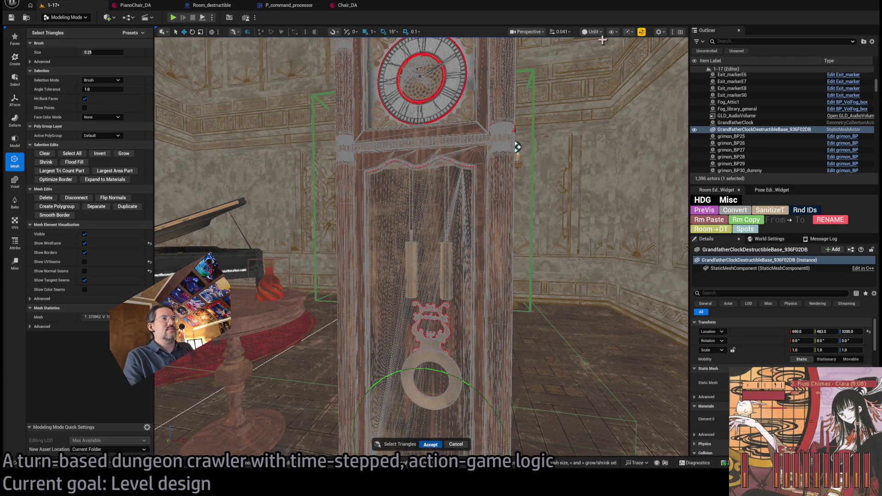
key(Return)
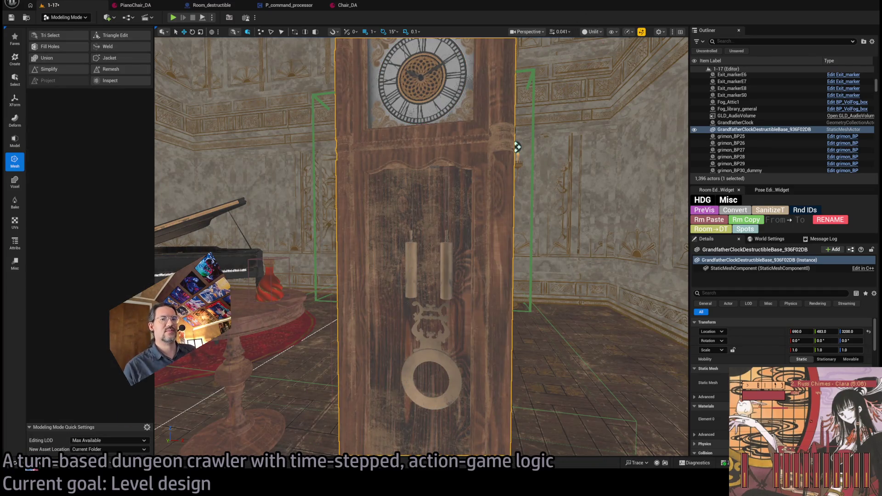
key(ctrl+b)
click(517, 147)
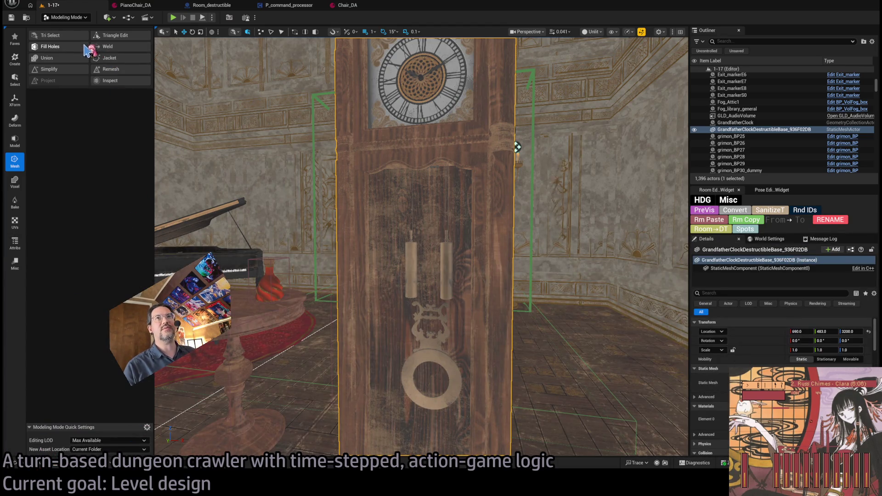
click(72, 54)
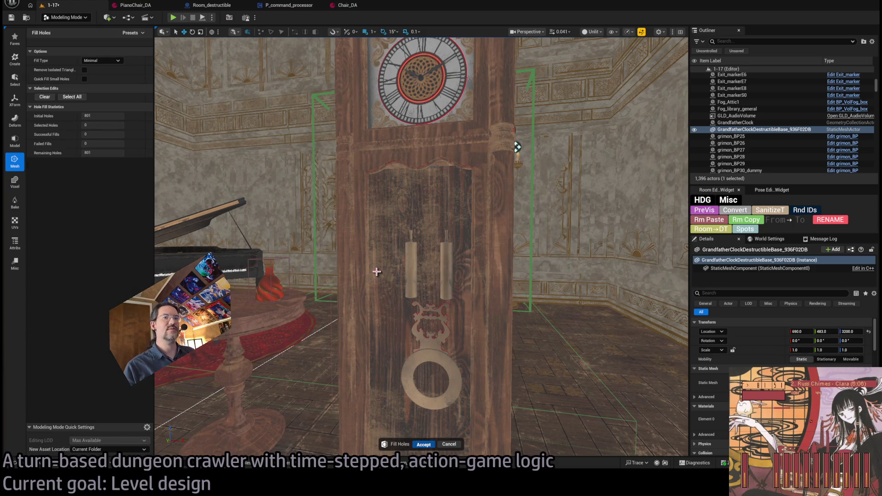
key(Return)
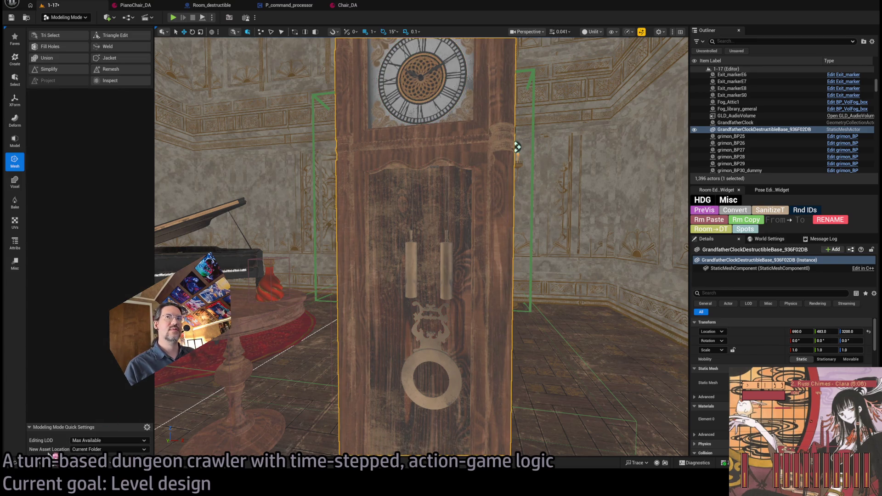
key(ctrl+space)
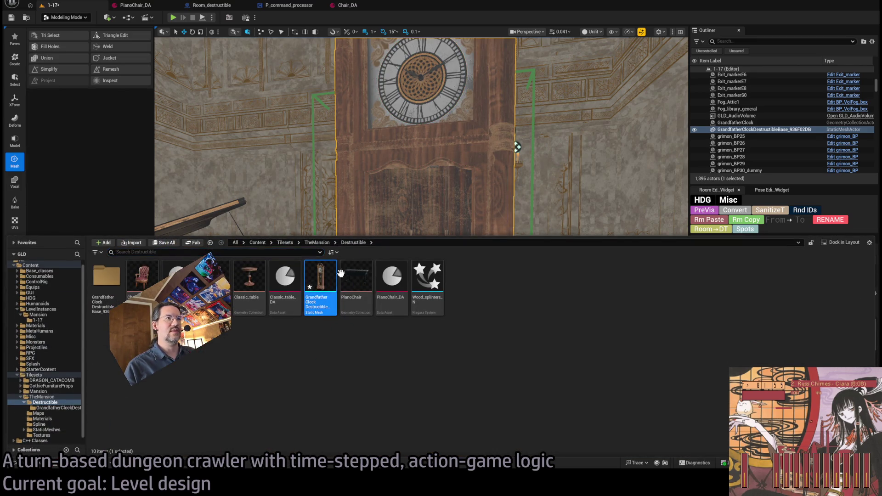
key(ctrl+space)
scroll(410, 225, up, 5)
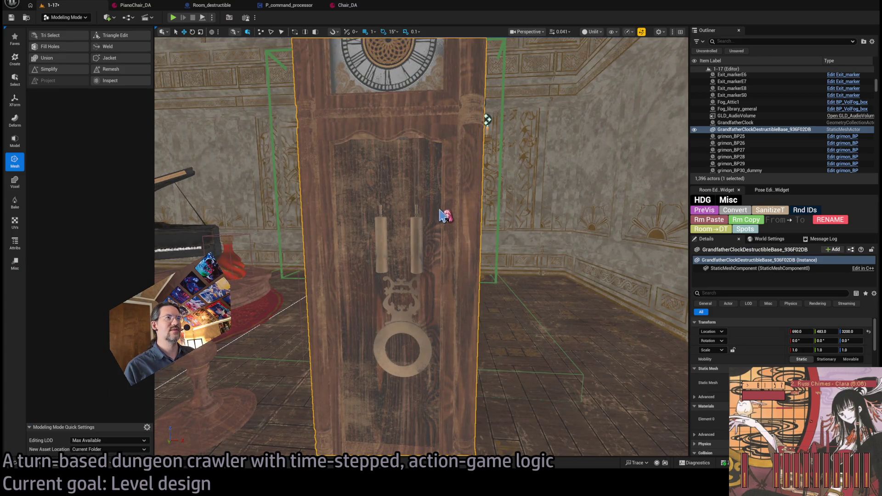
drag(510, 193, 525, 174)
mouse_move(446, 182)
mouse_down()
mouse_move(447, 203)
mouse_move(447, 183)
mouse_up()
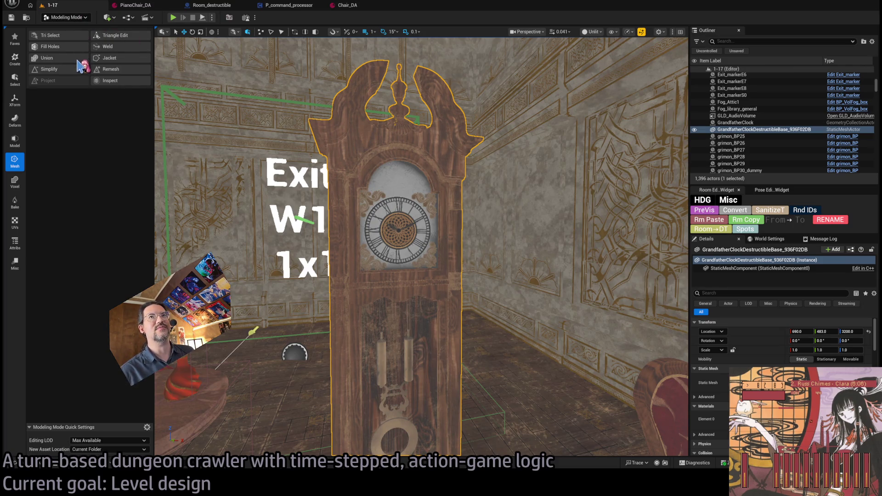
Step: Switch to Fracture Mode and choose Planar, undoing a trial raise of the clock
key(shift+6)
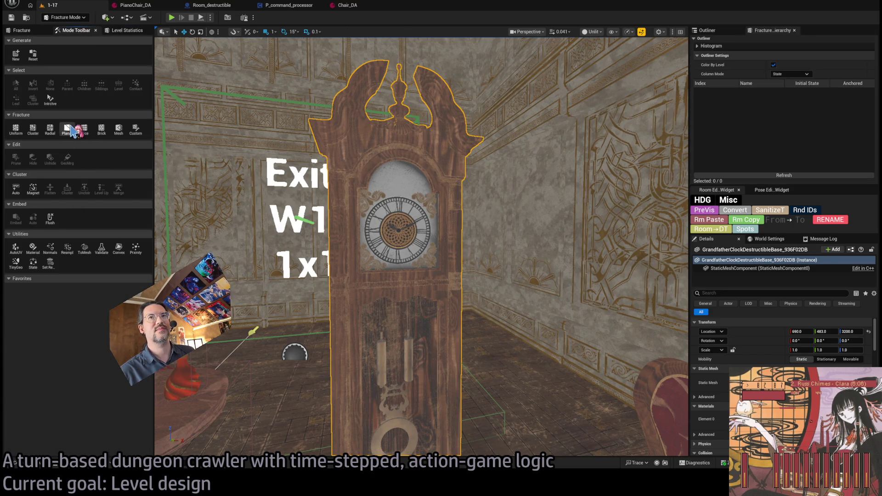
click(71, 131)
scroll(402, 324, up, 5)
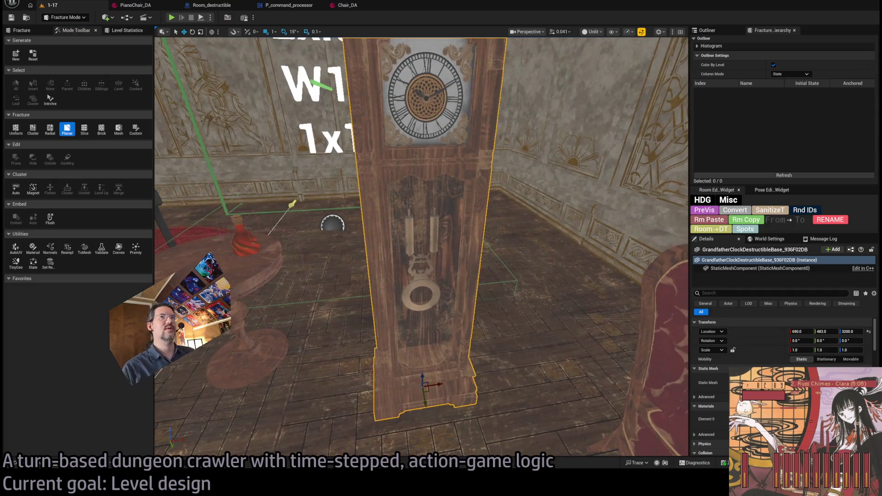
mouse_move(390, 417)
mouse_down()
mouse_move(390, 257)
mouse_move(388, 273)
mouse_up()
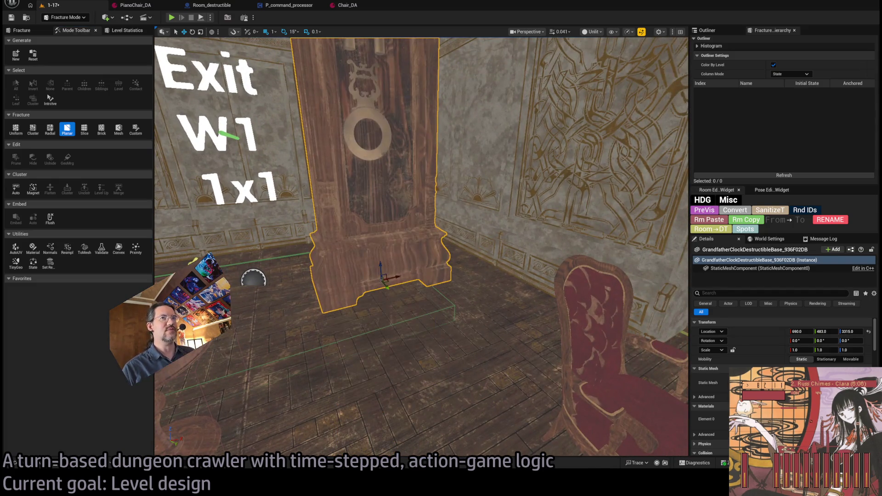
key(ctrl+z)
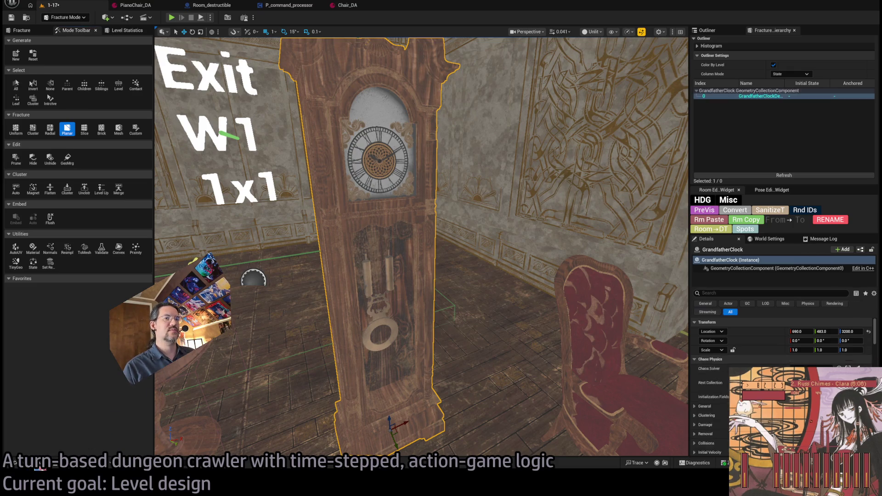
Step: Select the GrandfatherClock geometry collection and frame it in the viewport
click(14, 462)
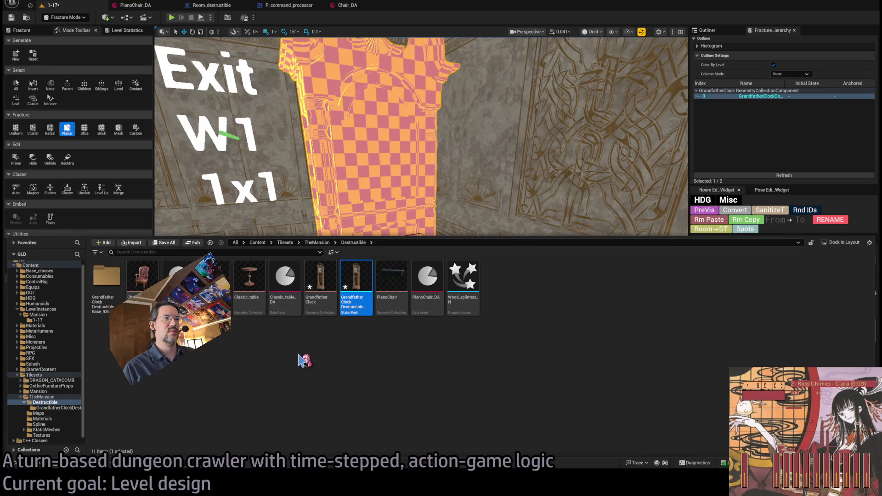
click(320, 275)
click(356, 276)
drag(406, 193, 399, 206)
key(f)
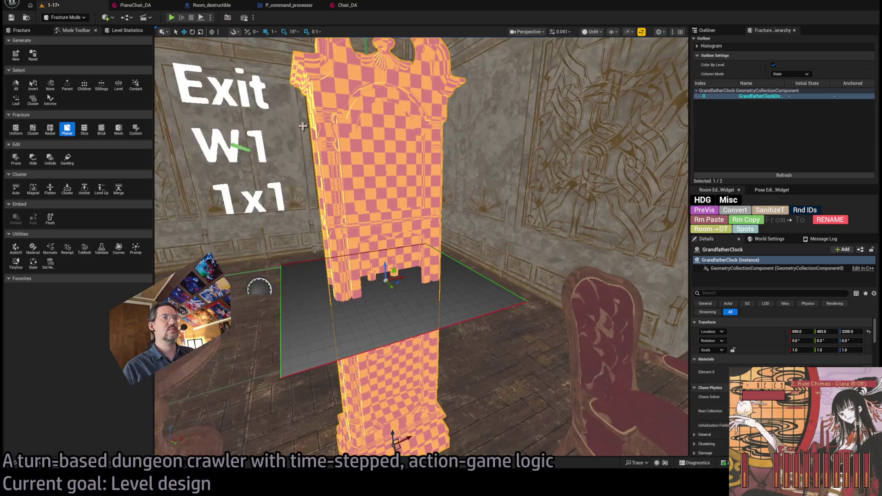
Step: Lift the cutting plane to the clock's mid-height and show the Plane Cut settings
mouse_move(390, 271)
mouse_down()
mouse_move(396, 215)
mouse_move(407, 205)
mouse_up()
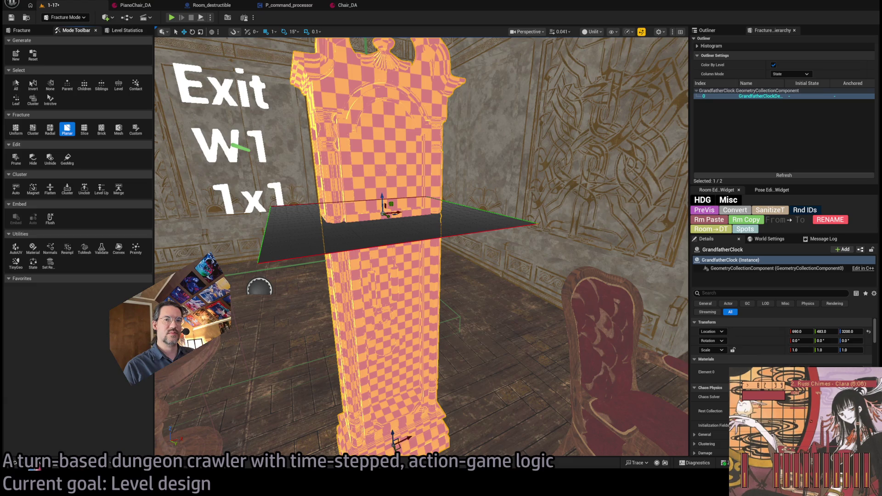
click(15, 463)
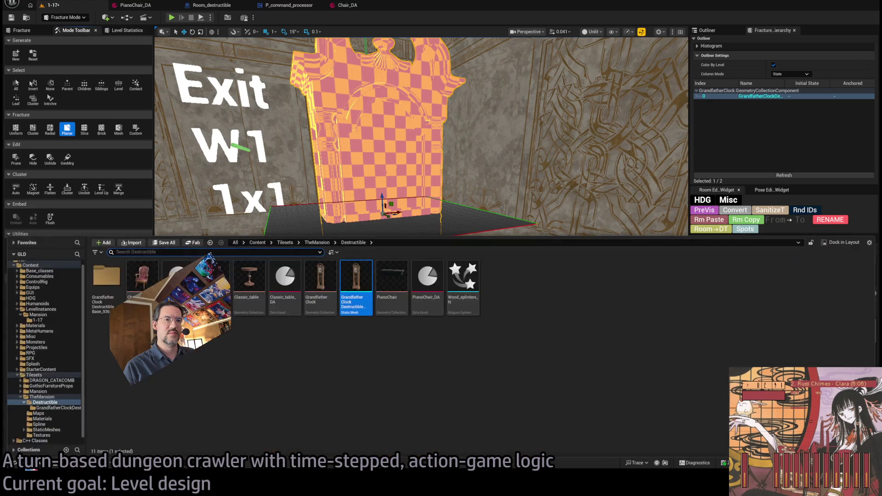
click(15, 463)
click(16, 463)
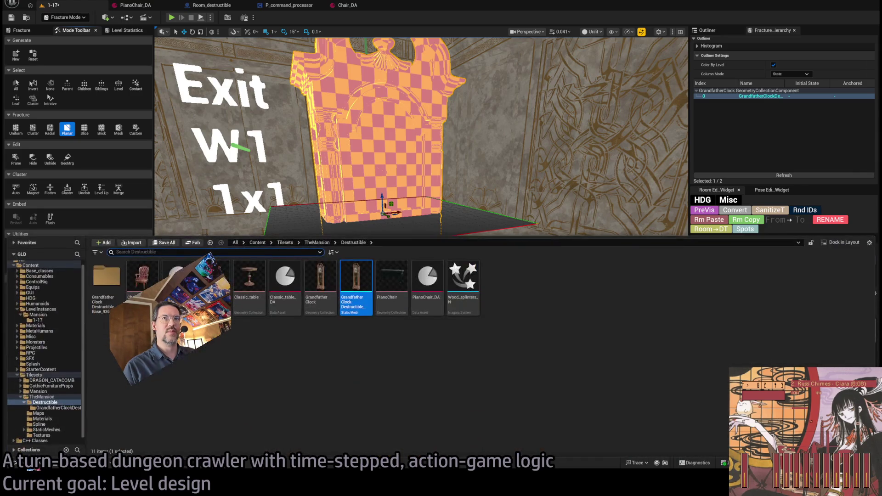
click(15, 463)
click(22, 30)
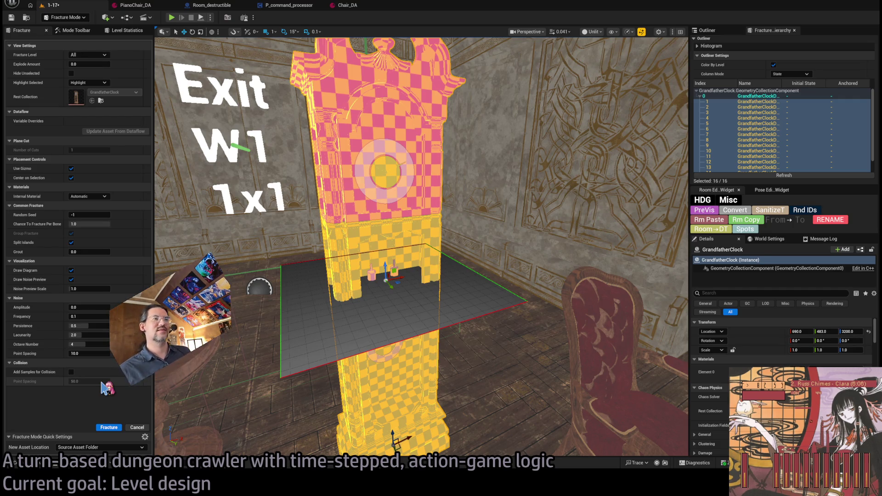
Step: Rotate the cutting plane to tilt across the clock and select its top section
mouse_move(415, 356)
mouse_down()
mouse_move(393, 226)
mouse_move(403, 253)
mouse_move(406, 371)
mouse_move(414, 362)
mouse_move(400, 373)
mouse_move(381, 357)
mouse_up()
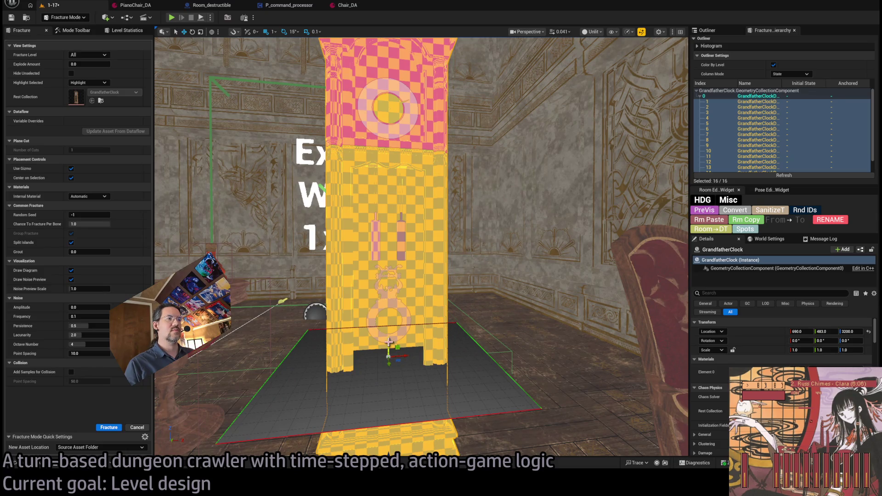
mouse_move(387, 341)
mouse_down()
mouse_move(357, 345)
mouse_move(356, 314)
mouse_move(410, 224)
mouse_move(360, 240)
mouse_up()
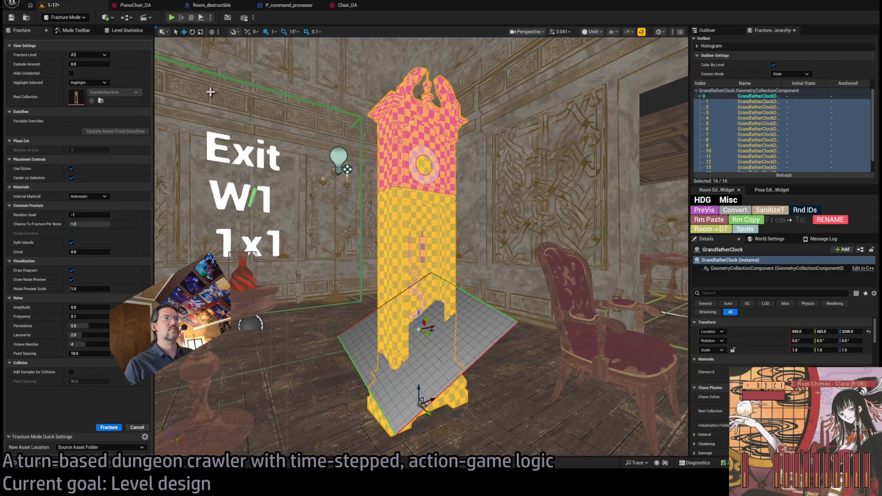
drag(210, 92, 198, 80)
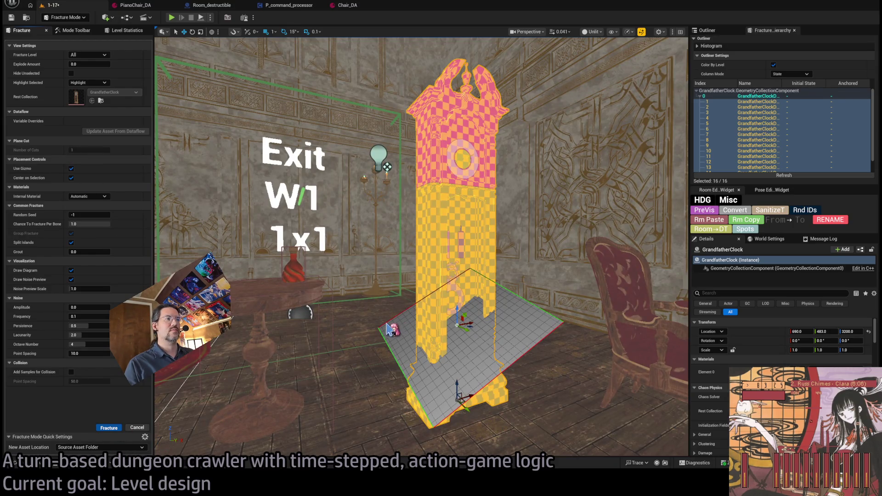
click(570, 89)
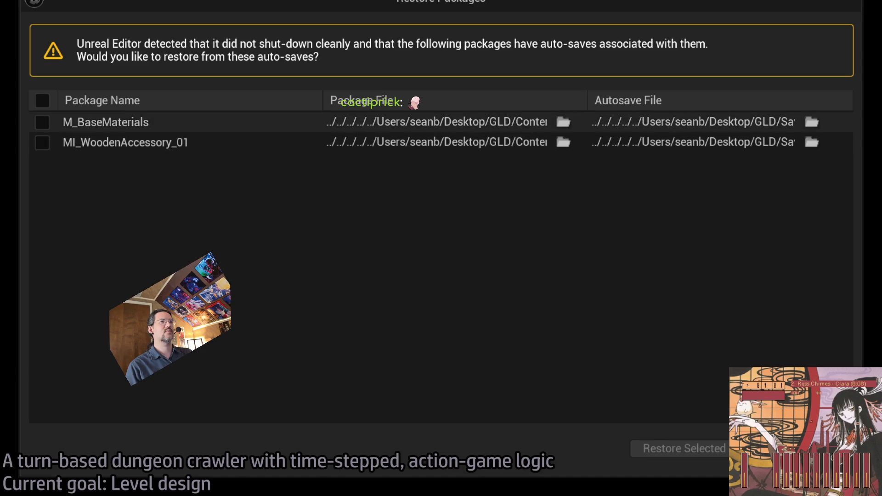
Step: Dismiss the Restore Packages prompt without restoring the auto-saved materials
key(Escape)
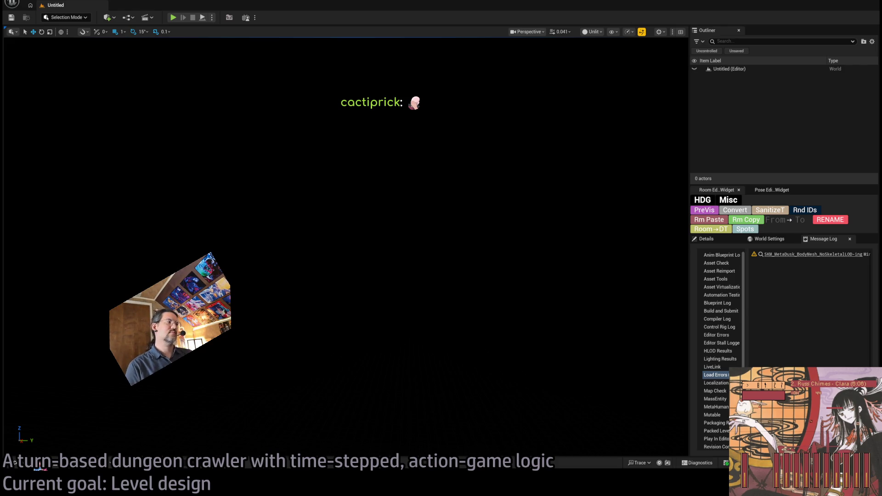
Step: Browse the Destructible and top Content folders in the asset browser to bring back level 1-17
click(32, 464)
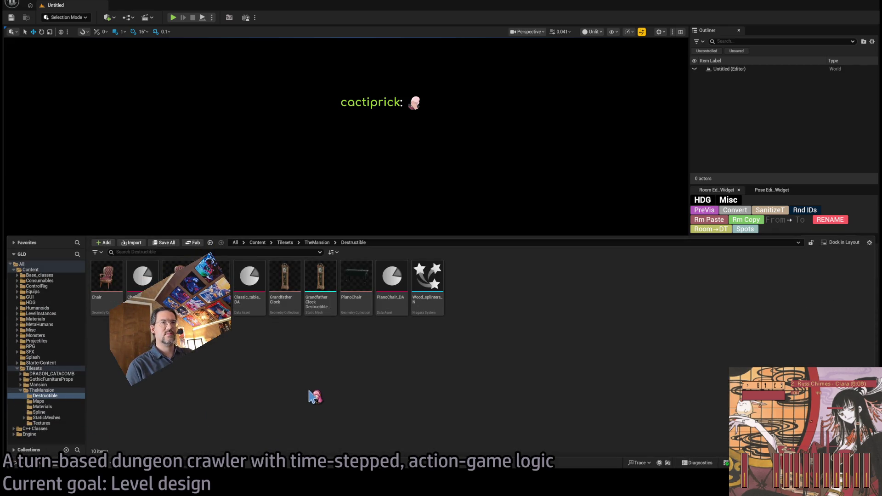
key(ctrl+space)
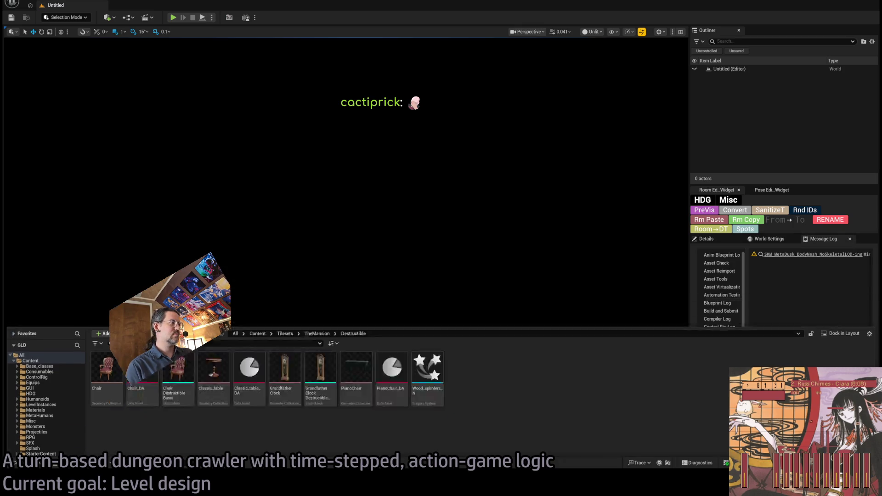
click(23, 468)
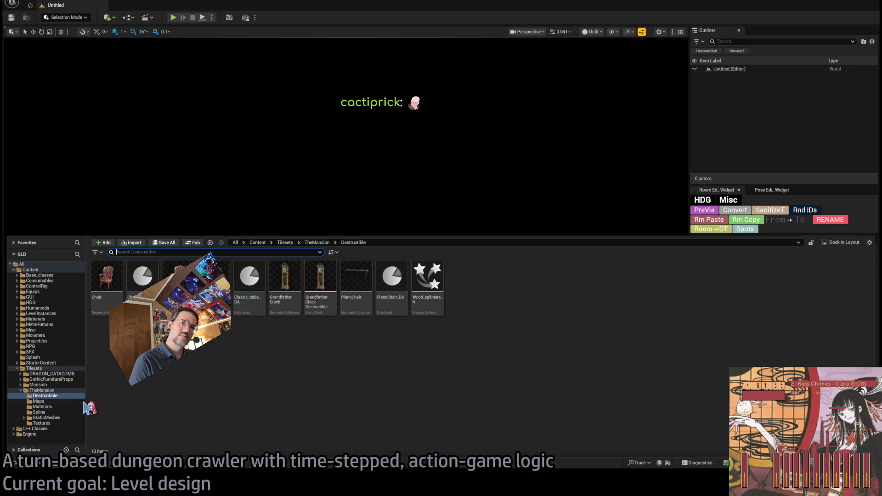
click(35, 274)
click(32, 270)
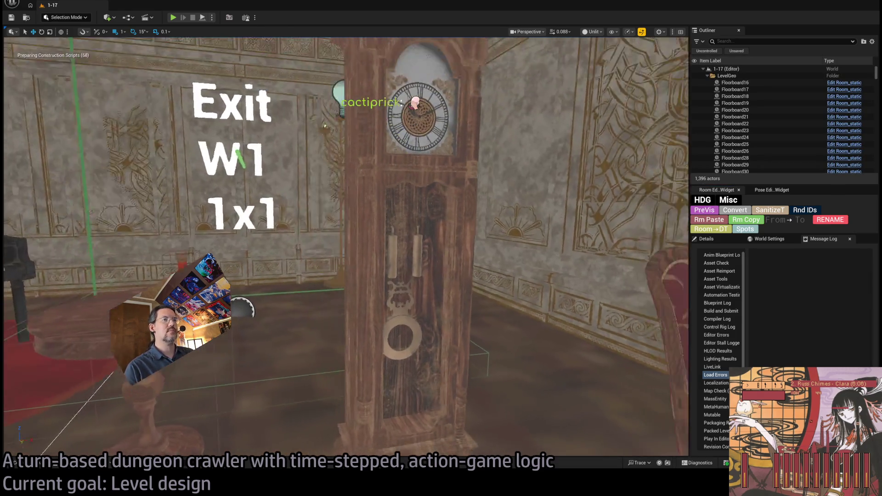
Step: Delete the old clock and place a fresh Grandfather Clock from the Destructible folder
key(Delete)
key(ctrl+space)
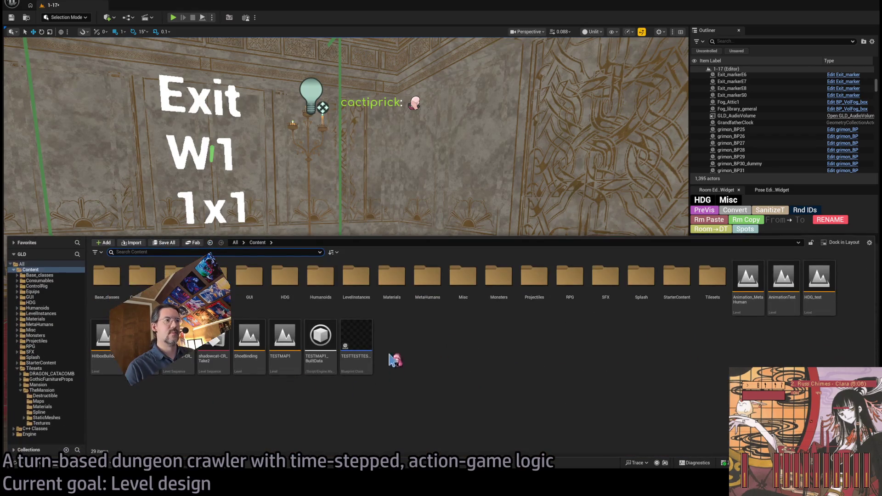
click(45, 396)
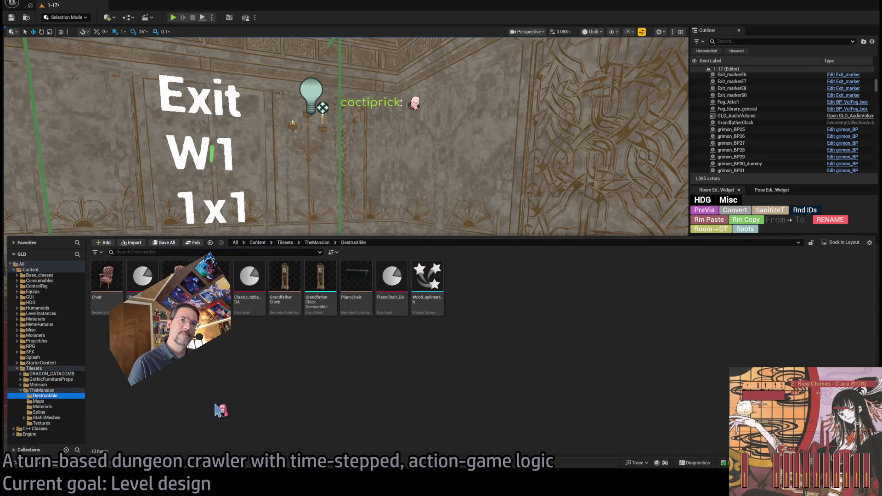
mouse_move(287, 287)
mouse_down()
mouse_move(357, 241)
mouse_move(383, 393)
mouse_up()
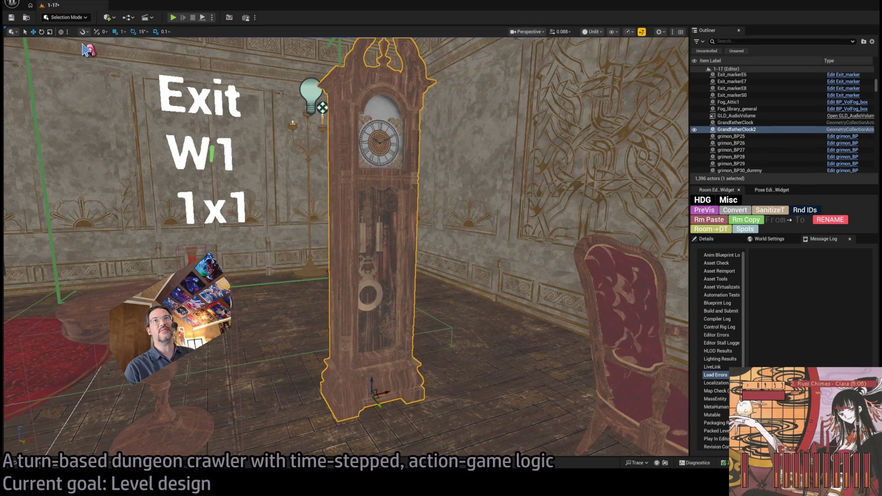
Step: Enter Fracture Mode with Explode Amount 0.0, choose Planar fracturing, and frame the clock
key(shift+6)
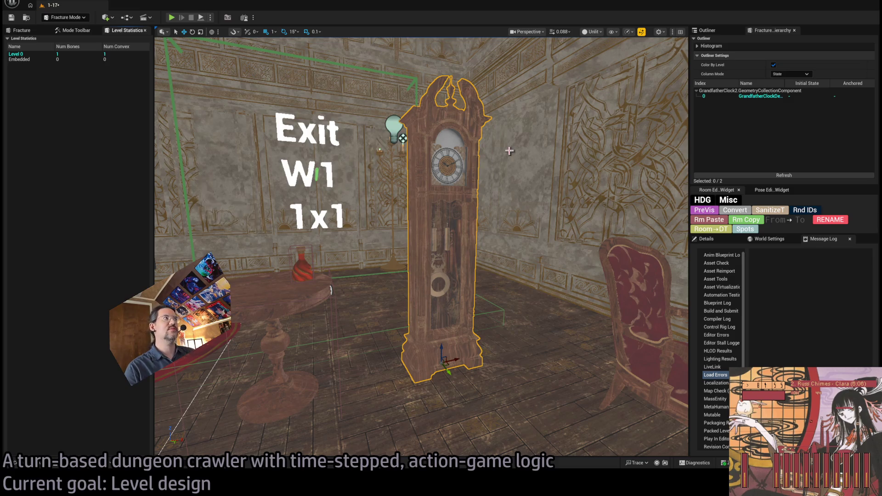
click(22, 29)
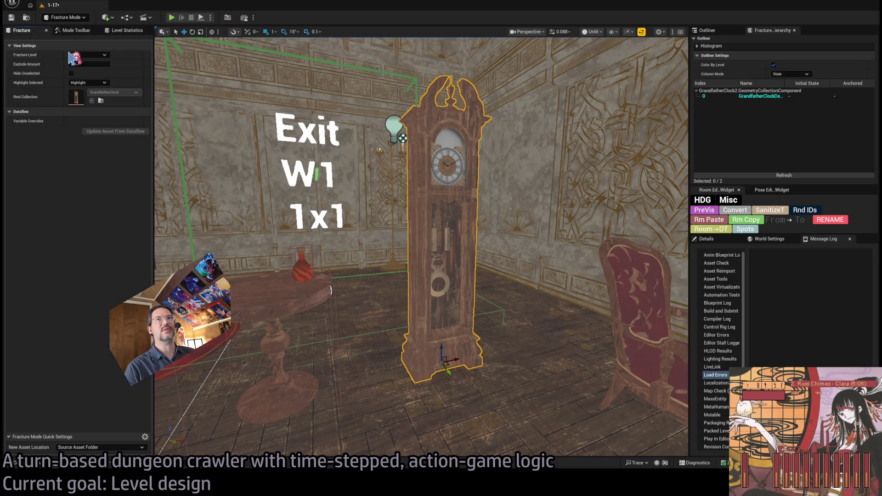
click(89, 64)
text(0.2976)
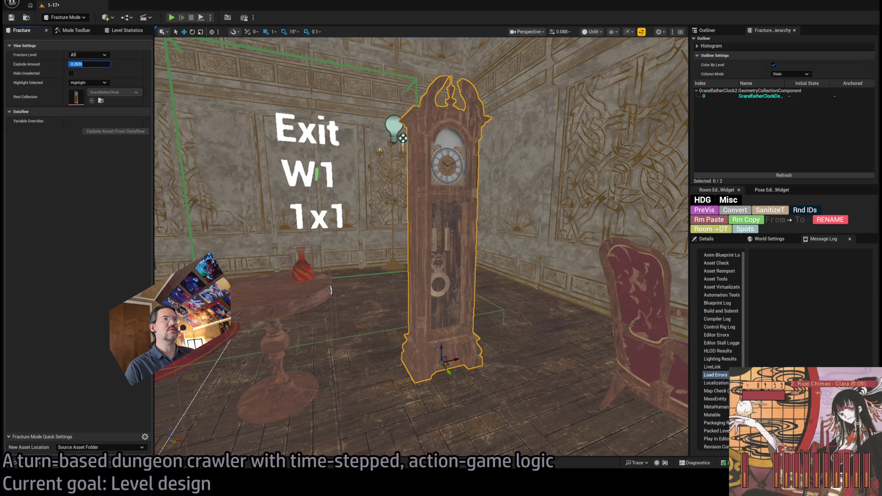
key(Return)
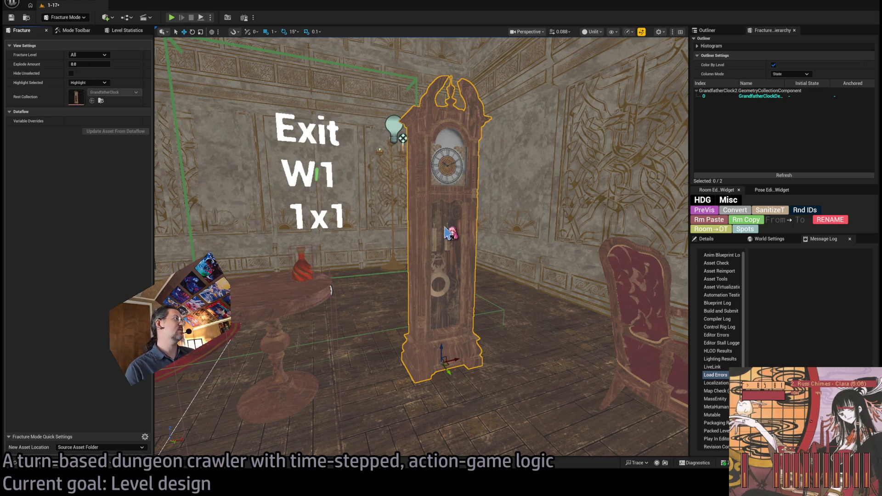
click(74, 31)
click(66, 129)
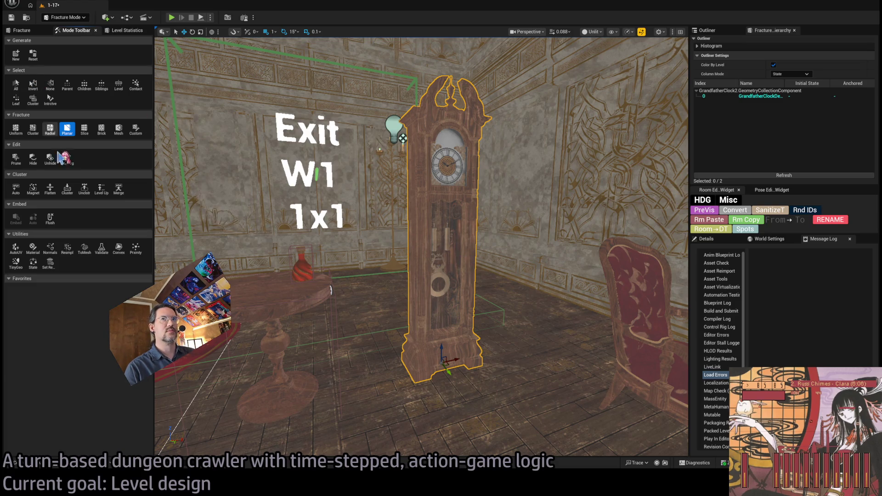
click(40, 463)
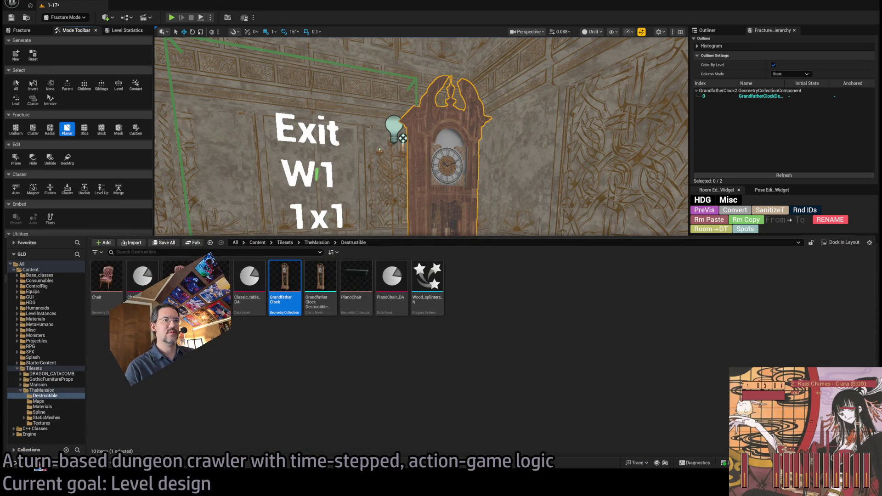
click(419, 275)
key(f)
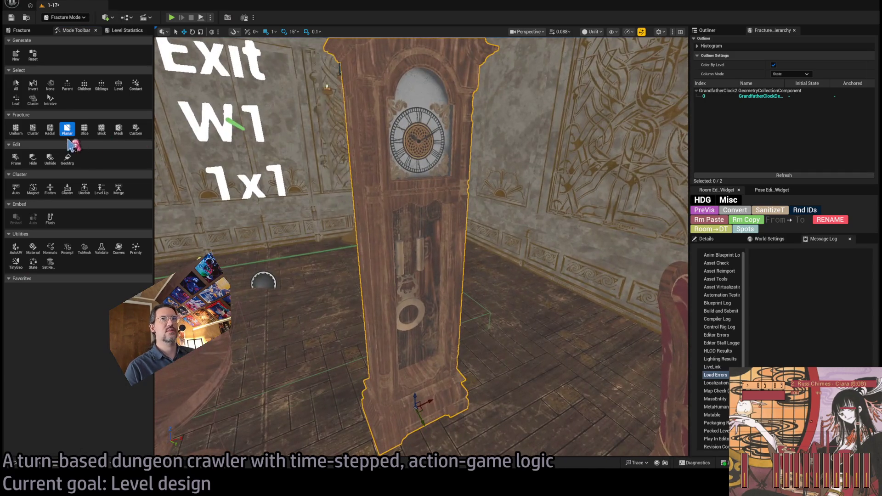
Step: Position the planar cutting plane on the grandfather clock and fracture it along that plane
click(428, 235)
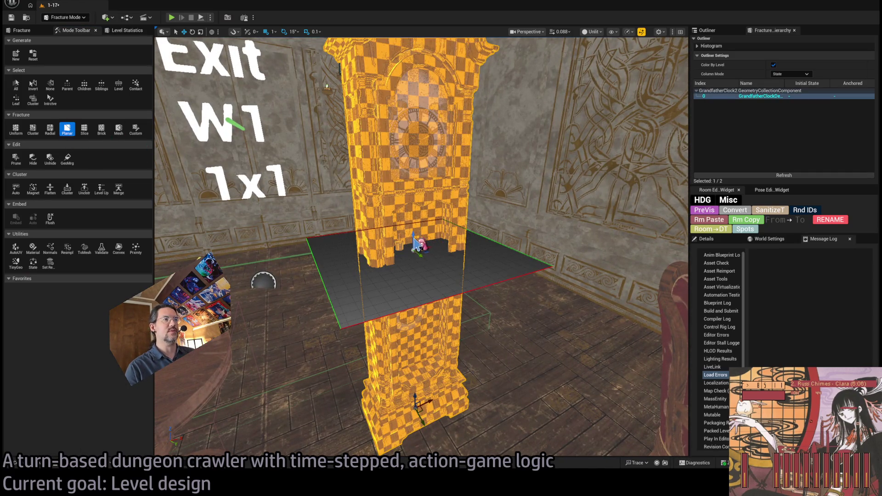
mouse_move(411, 242)
mouse_down()
mouse_move(418, 164)
mouse_move(419, 183)
mouse_move(421, 174)
mouse_up()
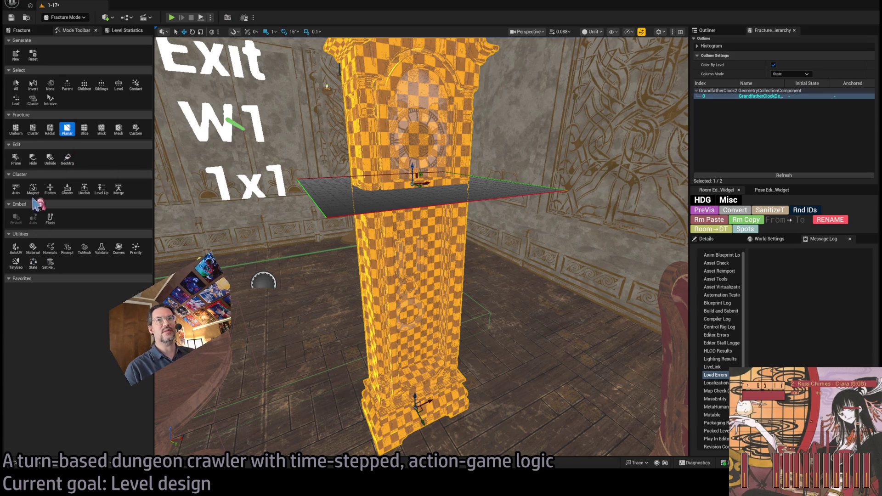
click(22, 30)
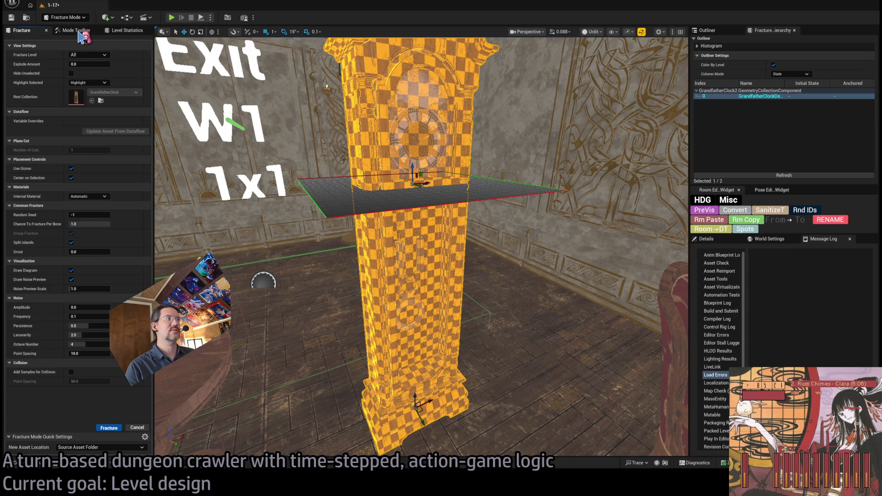
key(Return)
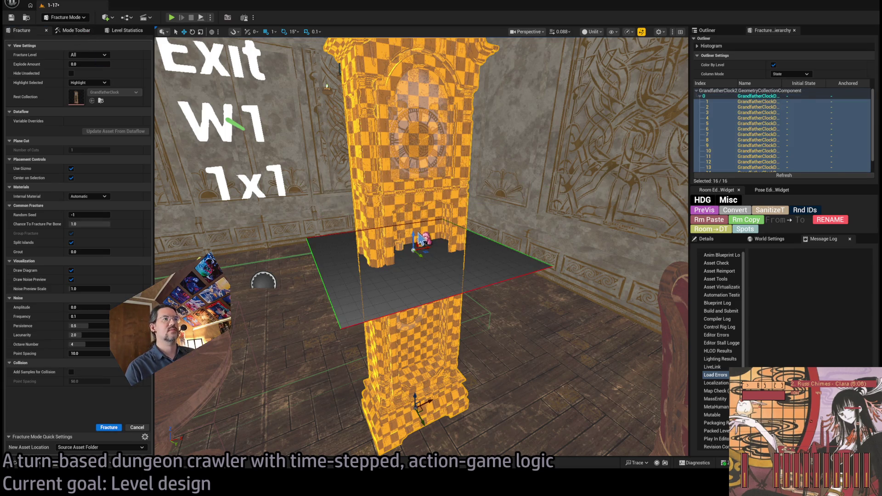
mouse_move(414, 233)
mouse_down()
mouse_move(420, 354)
mouse_move(423, 335)
mouse_move(396, 364)
mouse_up()
key(e)
scroll(395, 365, up, 5)
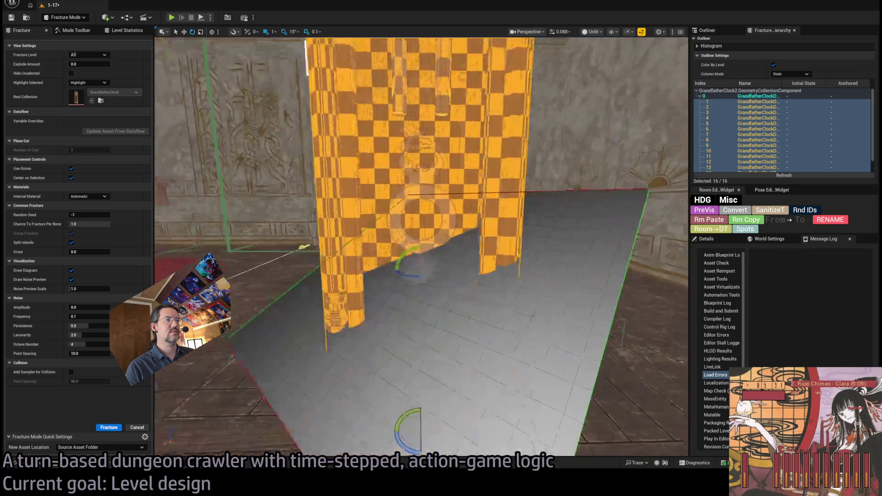
scroll(419, 303, up, 5)
key(w)
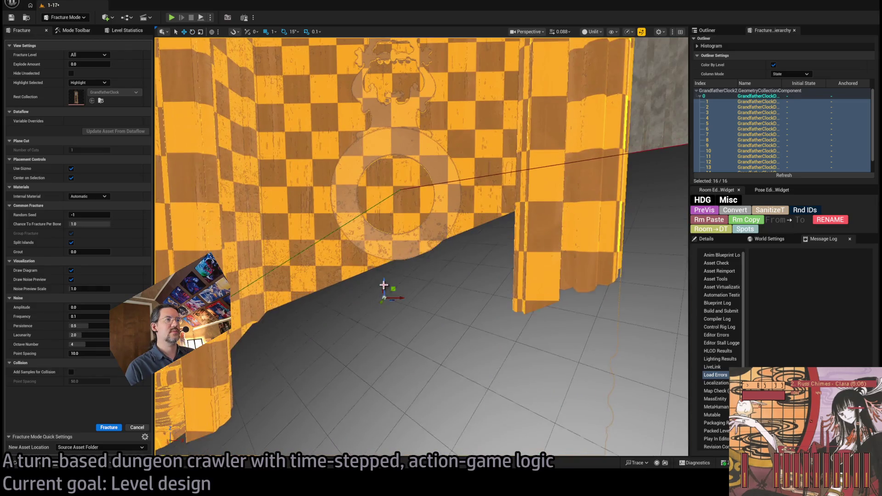
scroll(383, 285, down, 8)
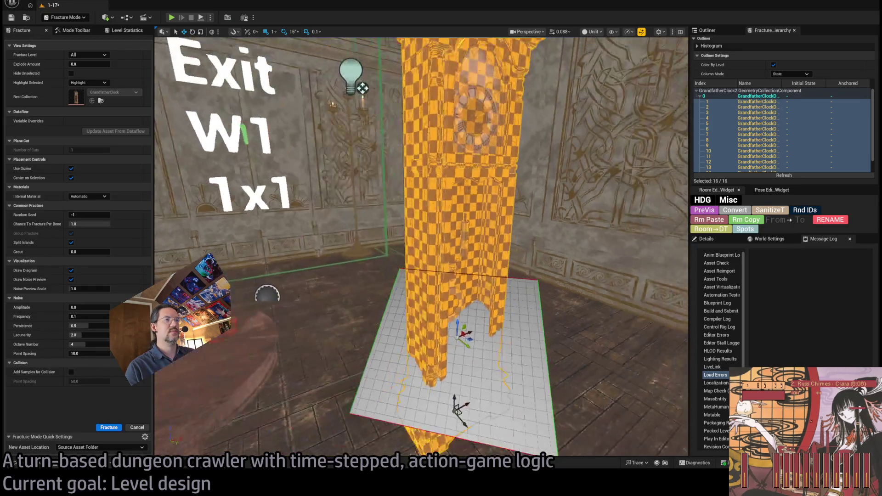
drag(384, 285, 301, 285)
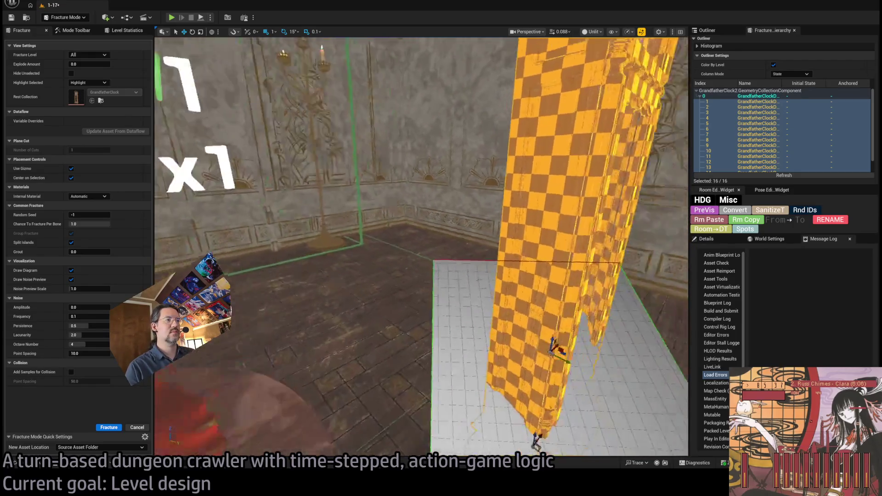
key(f)
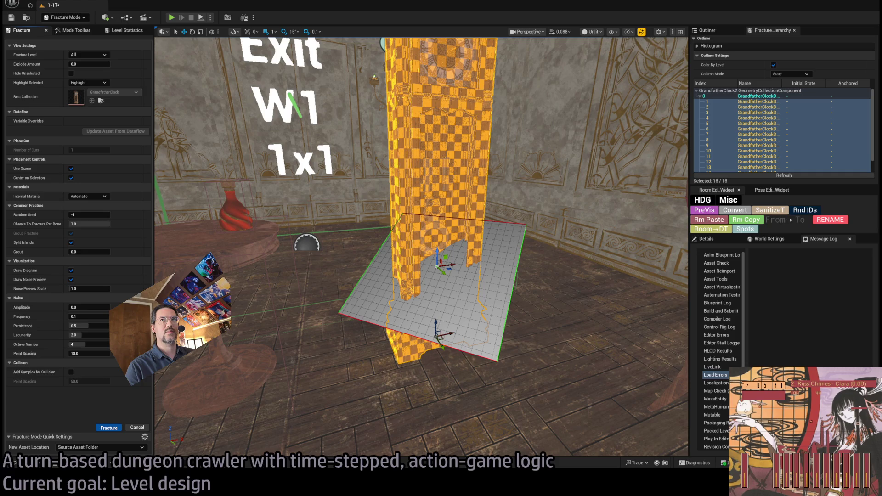
click(109, 428)
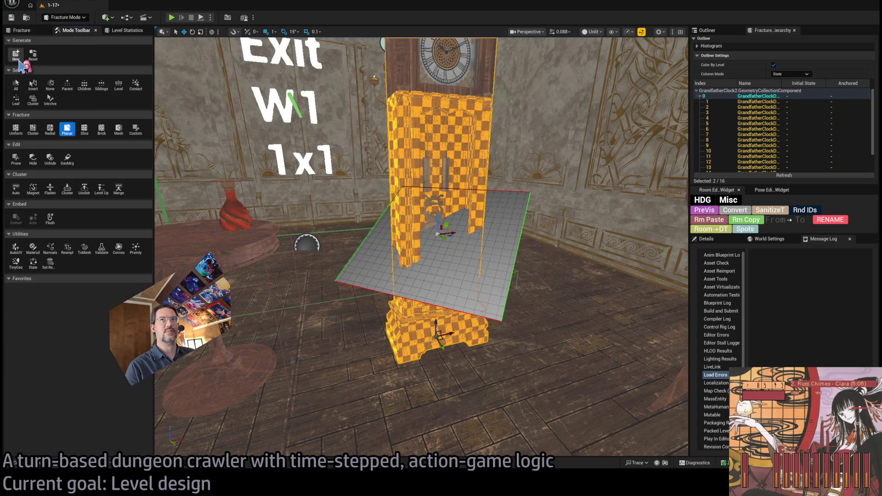
Step: Explode the clock pieces to inspect them, reassemble them, select the base piece, and save
click(15, 85)
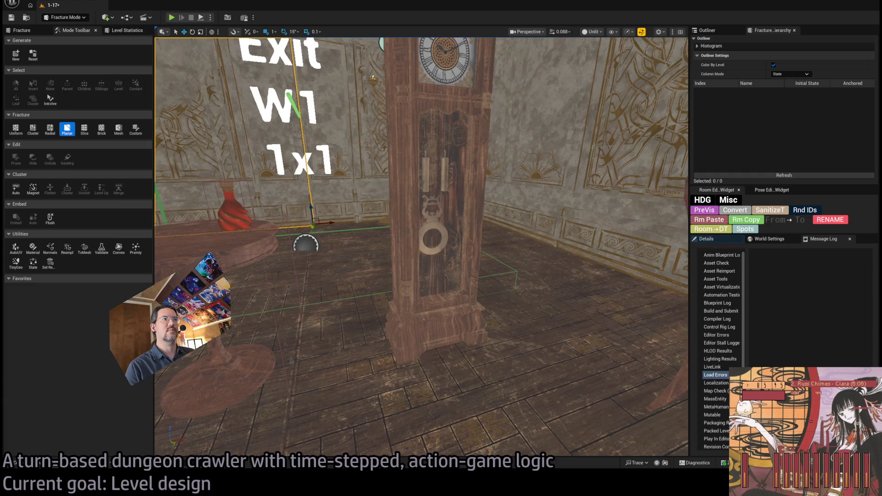
click(21, 30)
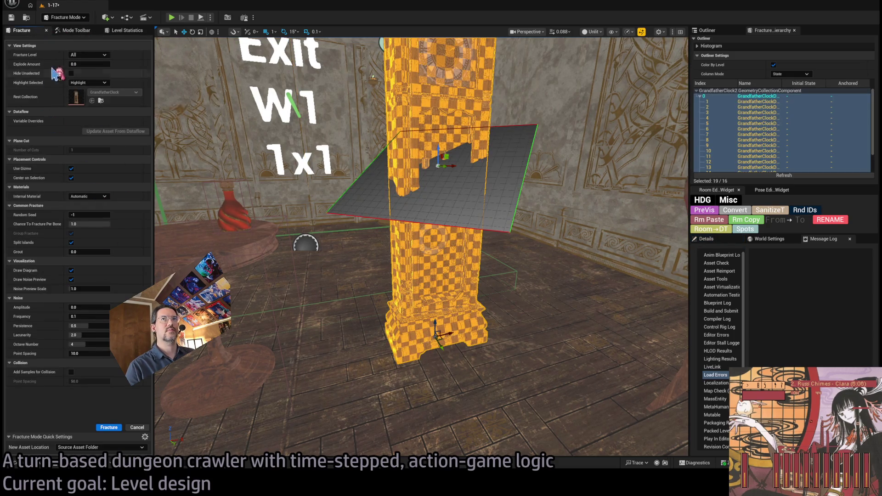
click(77, 35)
click(21, 30)
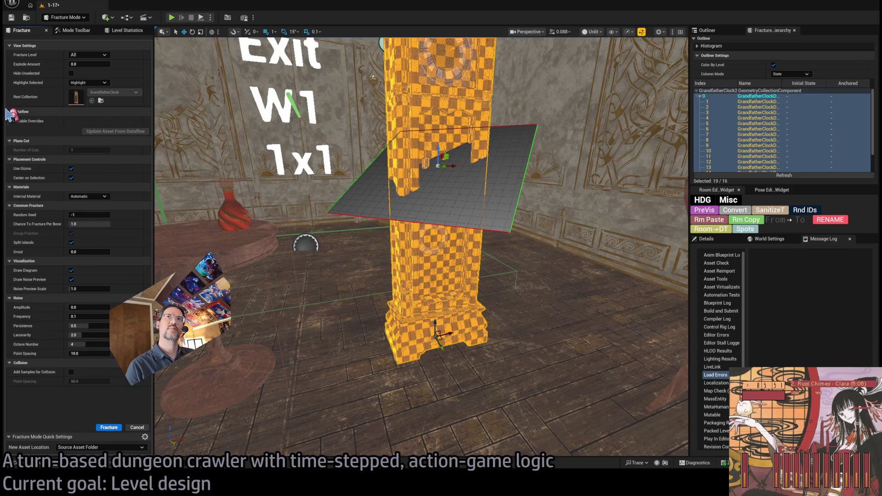
mouse_move(80, 61)
mouse_down()
mouse_move(110, 63)
mouse_move(77, 64)
mouse_up()
mouse_move(422, 248)
mouse_down()
mouse_move(455, 220)
mouse_move(436, 225)
mouse_move(384, 374)
mouse_up()
click(384, 373)
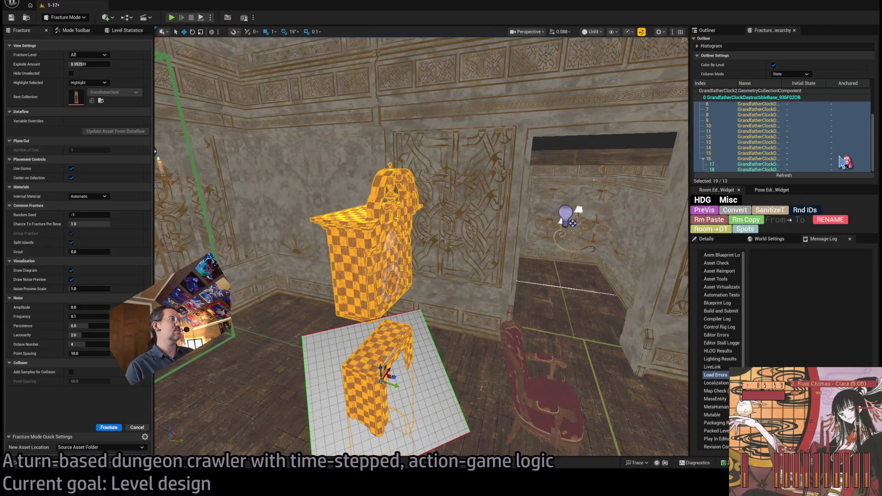
scroll(809, 147, up, 3)
drag(481, 216, 415, 256)
drag(88, 64, 69, 64)
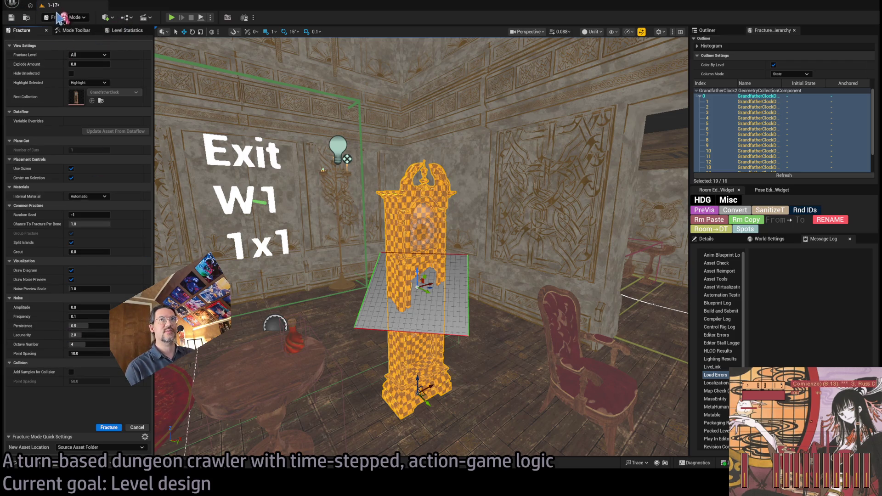
click(428, 271)
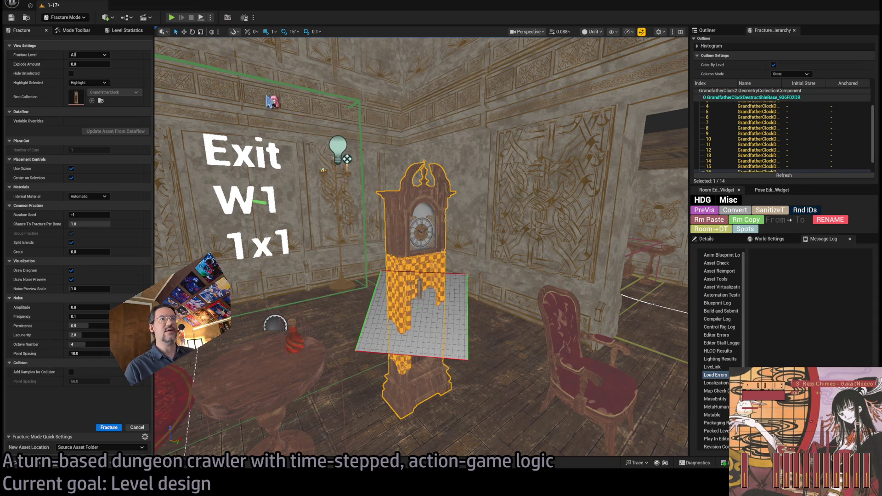
key(ctrl+s)
Step: Delete the clock, set GrandfatherClock_DA's Geo Collection to GrandfatherClock, save, and return to 1-17
key(Delete)
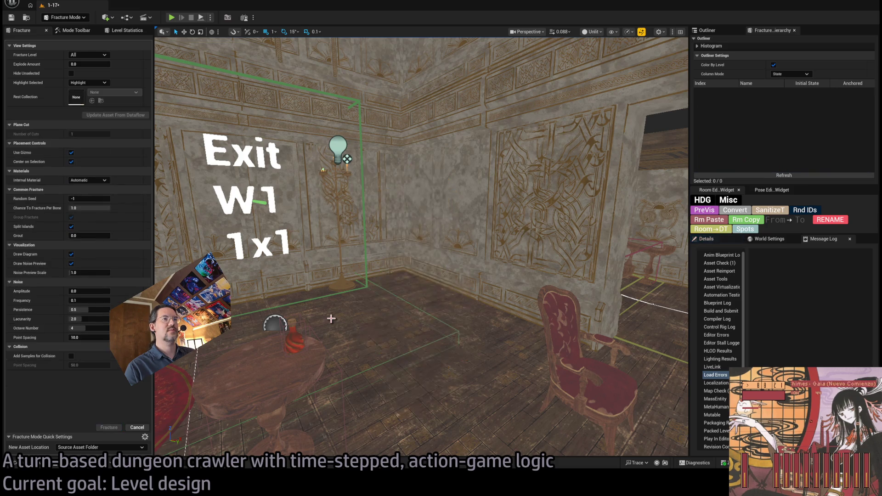
click(44, 465)
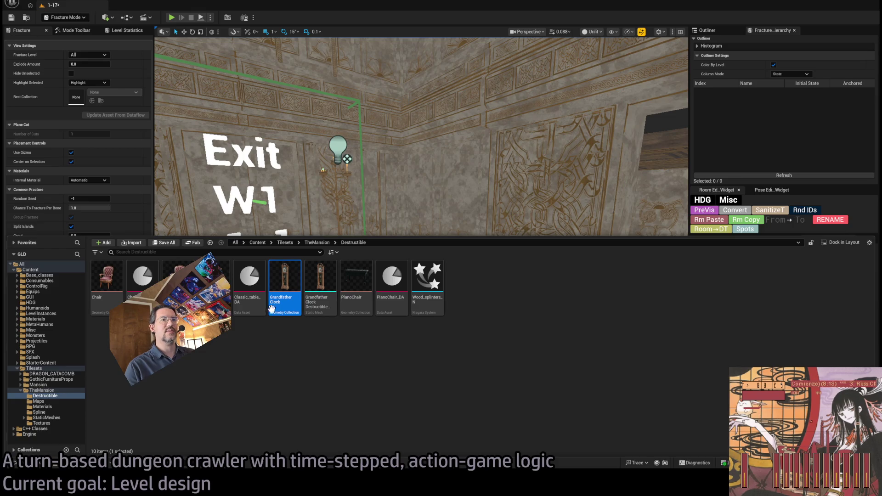
key(Left)
key(Left)
key(Left)
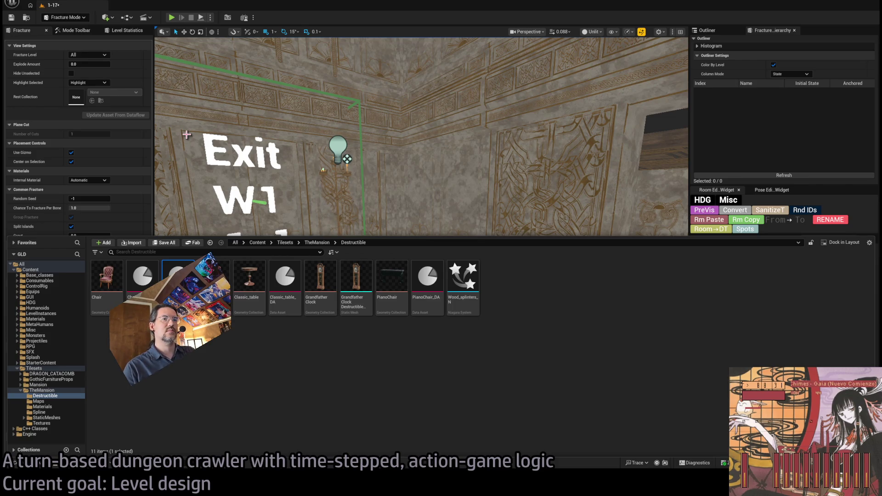
double_click(320, 275)
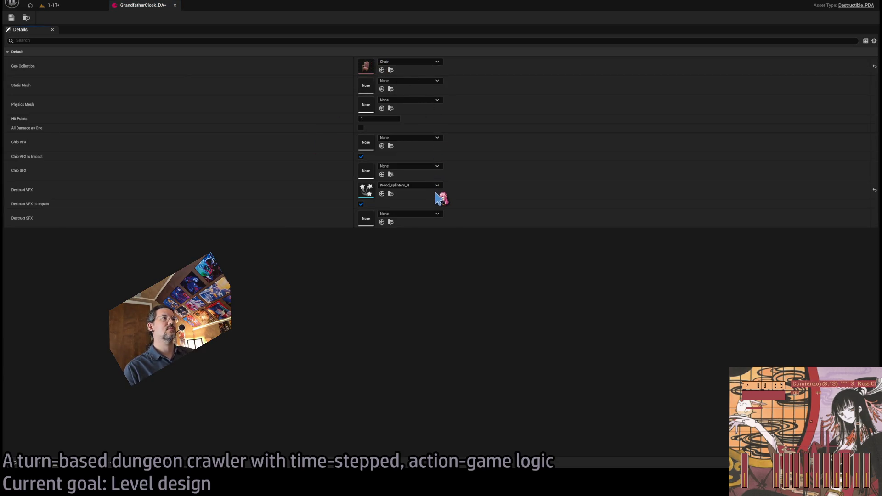
click(382, 70)
click(12, 18)
click(57, 10)
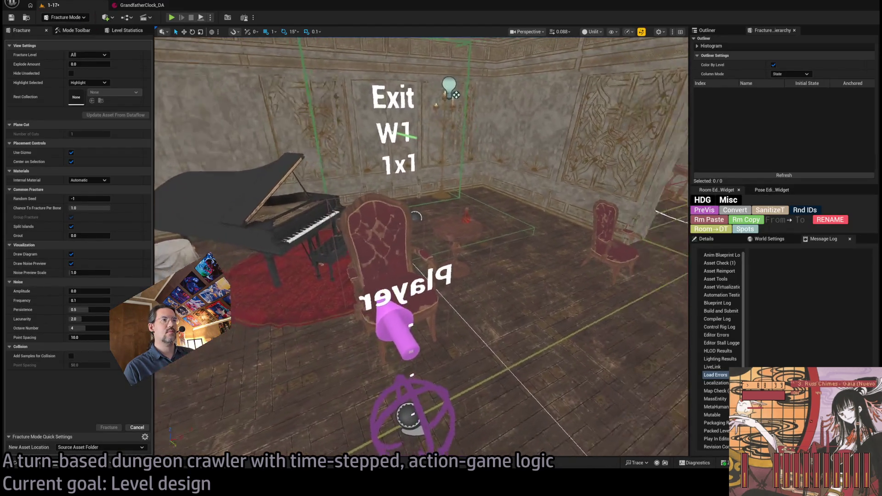
Step: Check the chair's details, then play-test the leaping attack and eject with F8
click(362, 257)
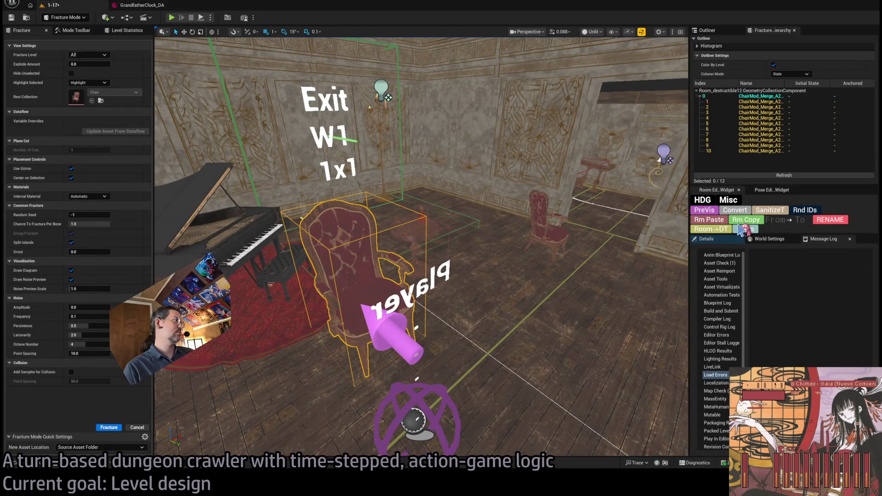
click(716, 238)
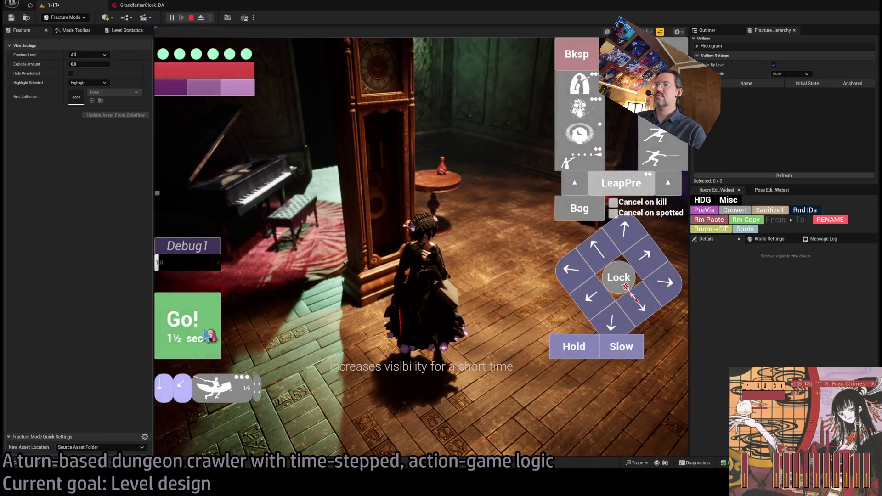
click(206, 334)
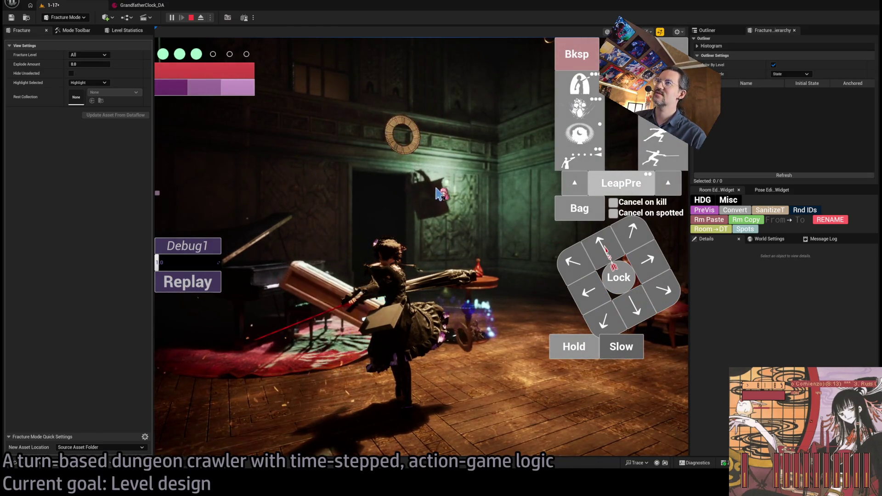
click(436, 189)
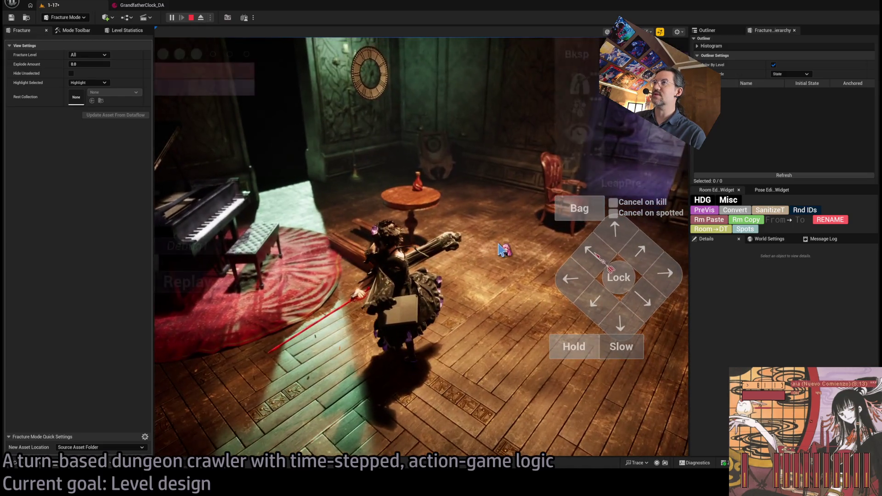
click(471, 237)
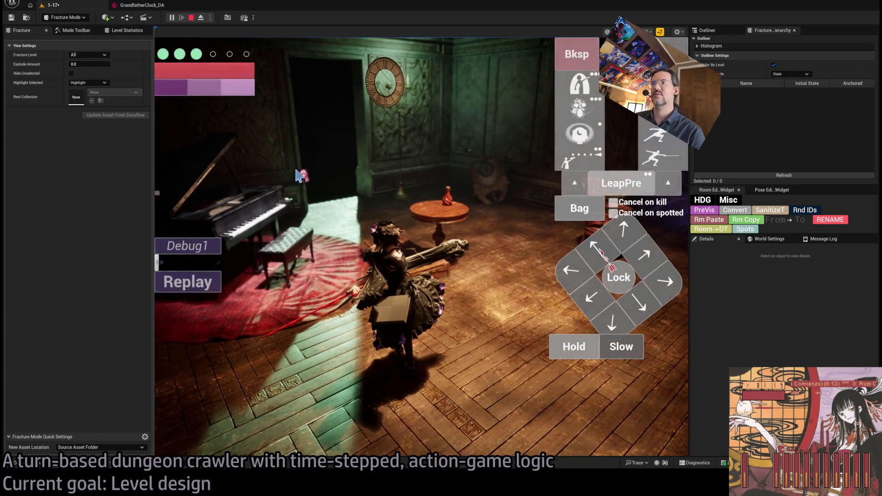
key(F8)
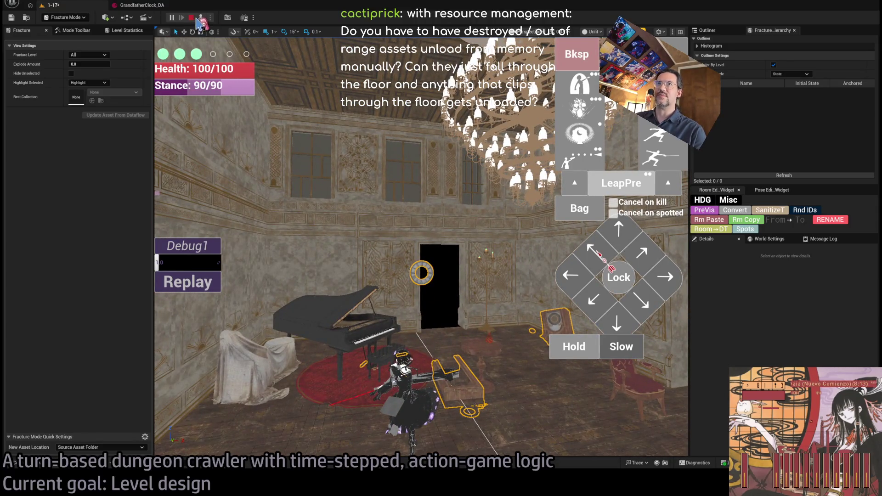
Step: Stop playing and assign the chair data asset to the INVALID DESTRUCTIBLE actor by the piano
click(192, 19)
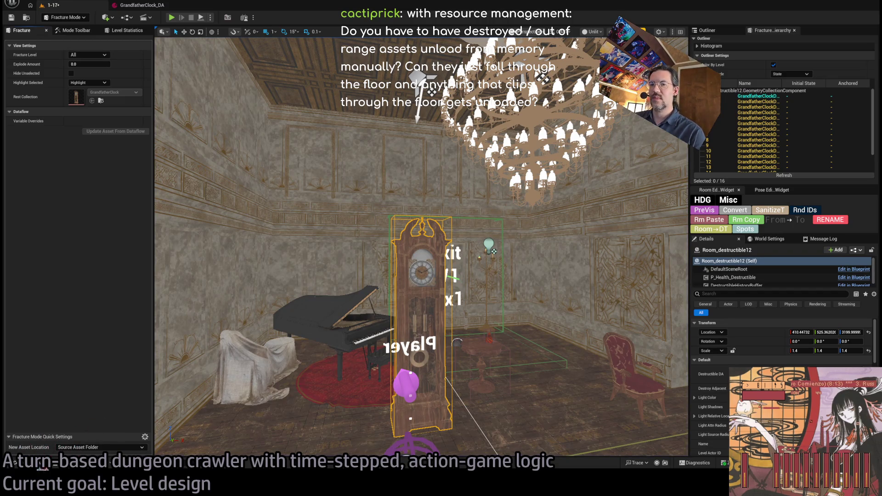
key(ctrl+space)
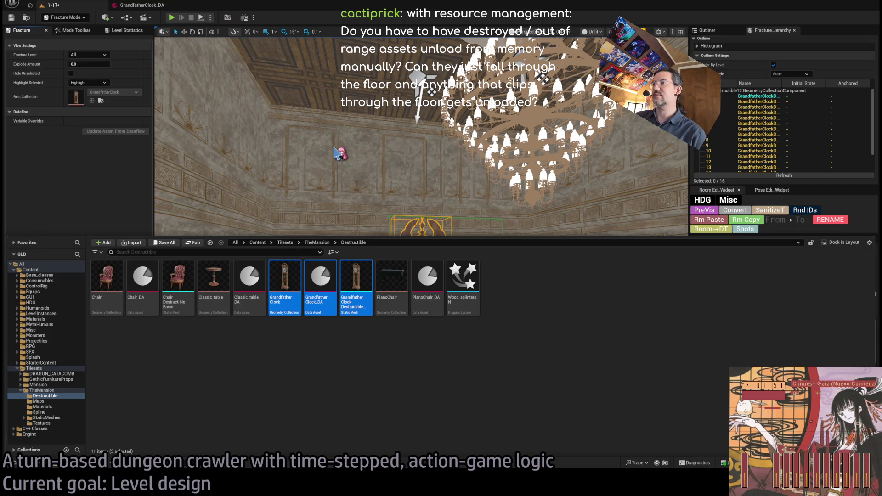
click(334, 152)
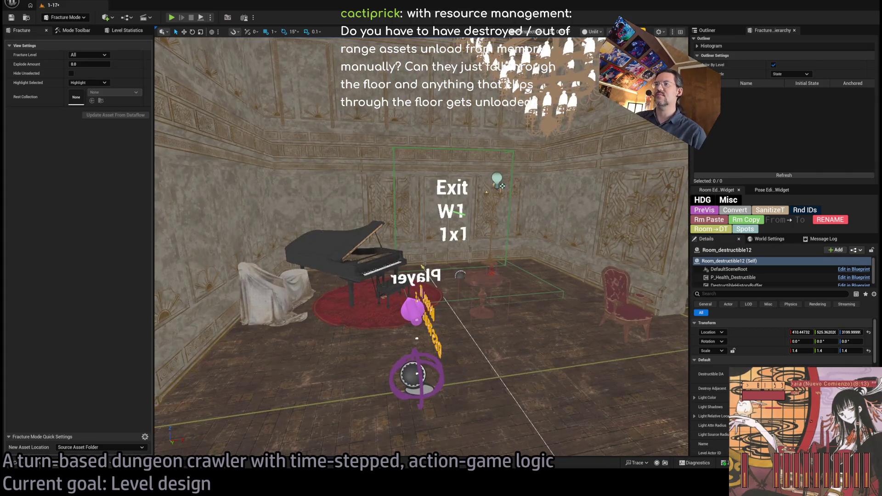
key(f)
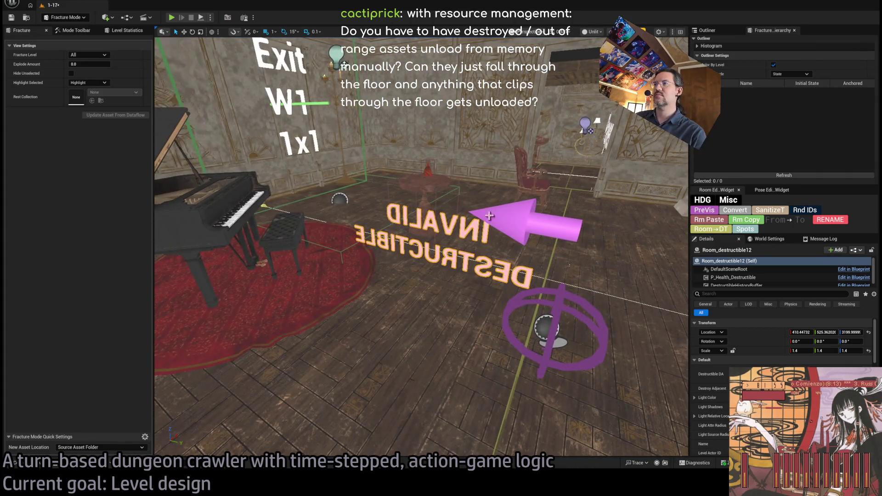
drag(477, 231, 488, 215)
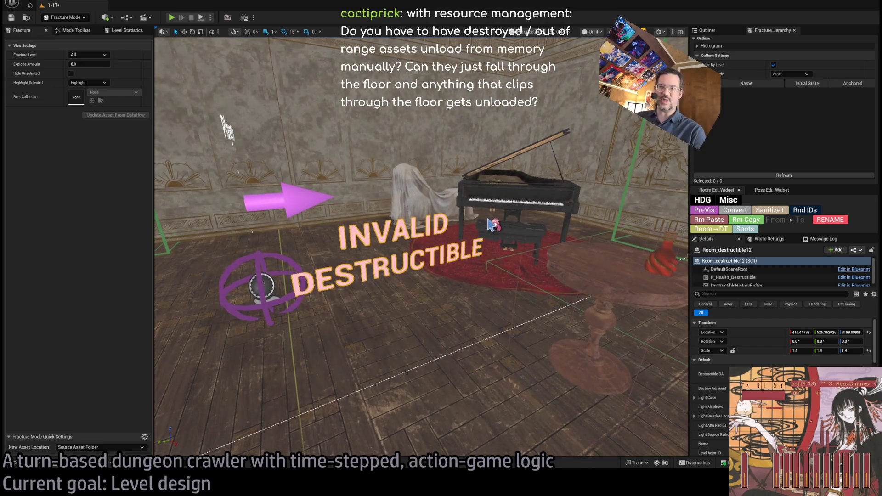
drag(202, 448, 203, 450)
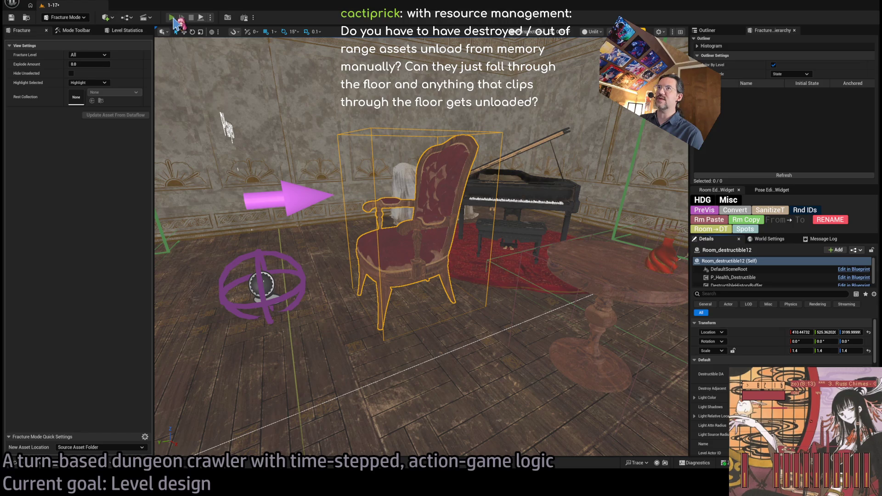
Step: Start Play, take control, turn the camera, and lock then release the black cat
click(173, 20)
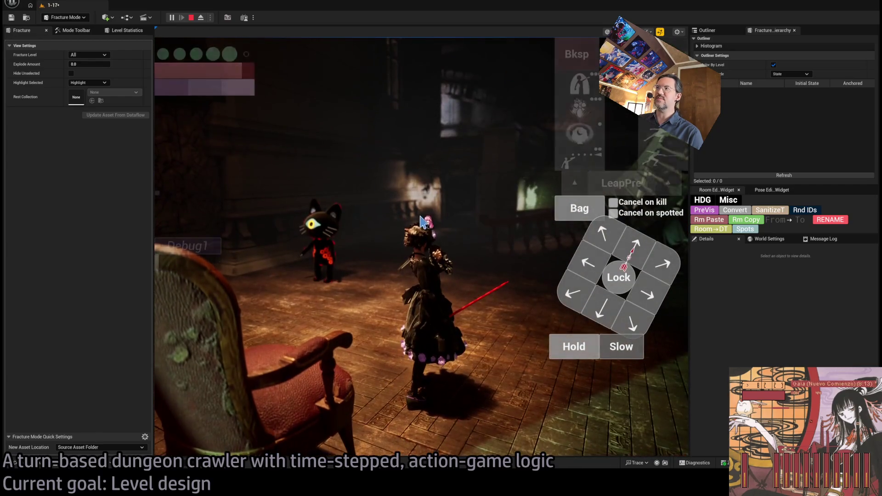
click(419, 221)
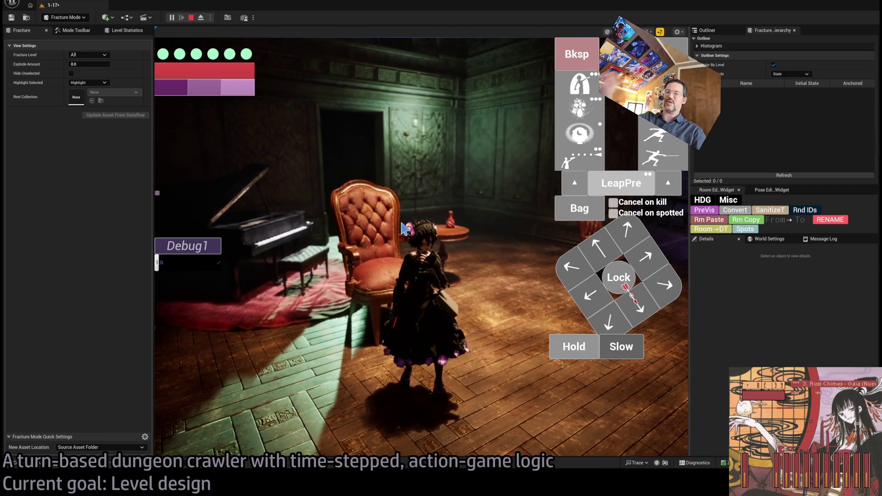
key(e)
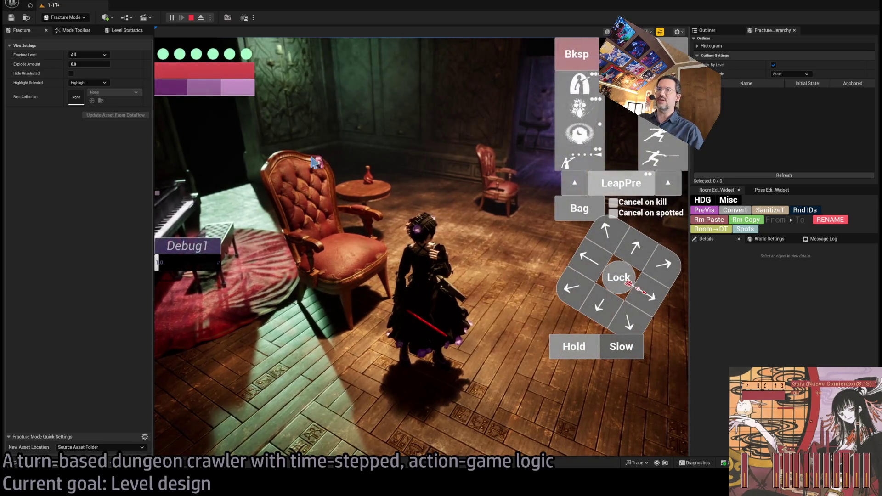
click(342, 256)
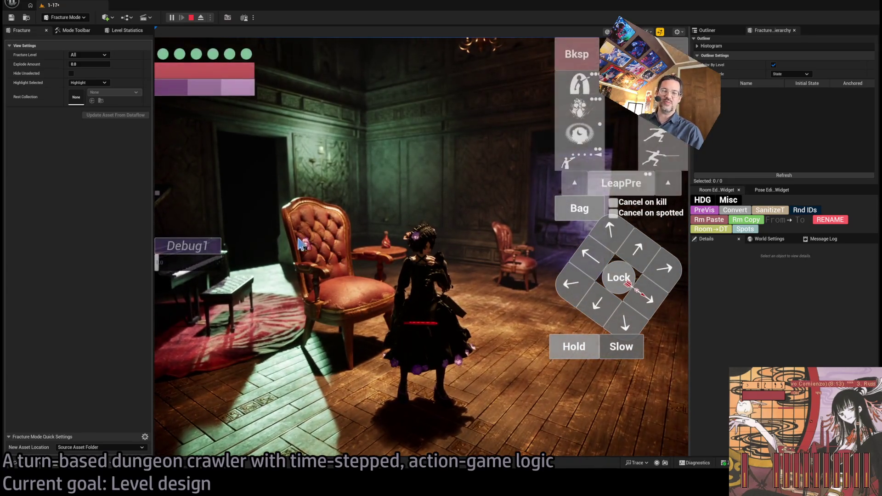
key(e)
click(618, 277)
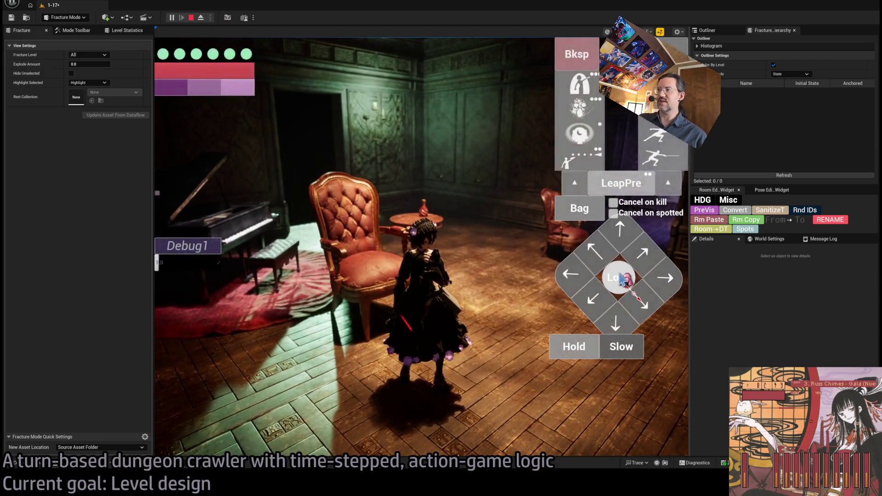
click(618, 277)
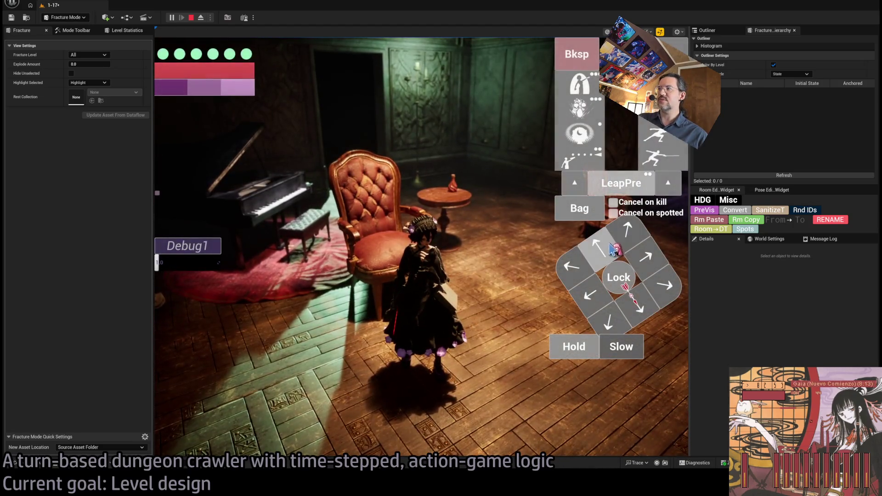
Step: Queue moves toward the table and an attack that smashes the chair, then replay it twice
click(633, 316)
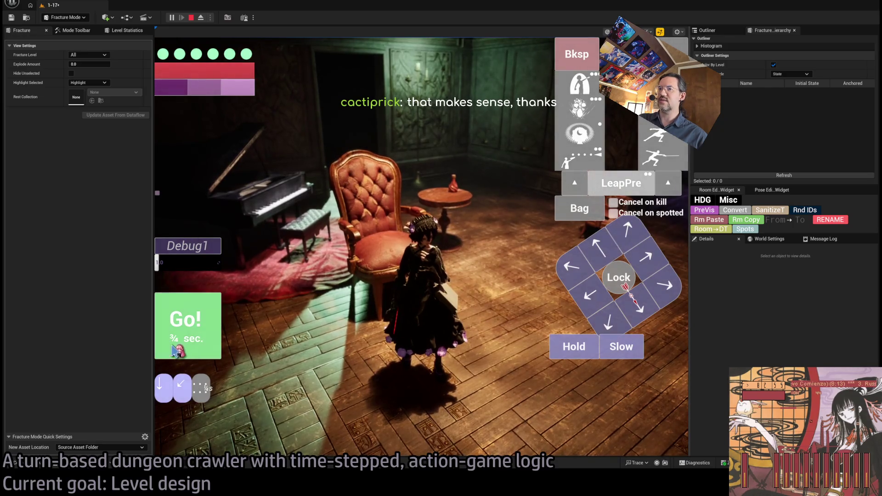
click(192, 330)
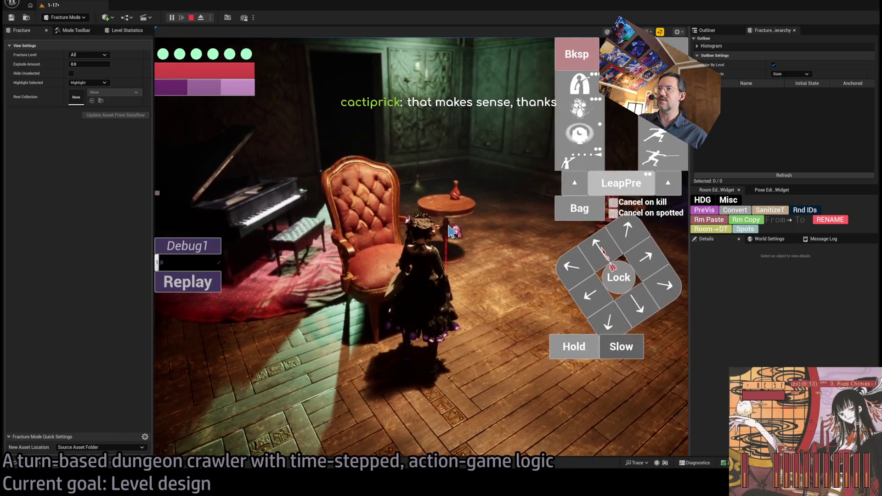
click(528, 300)
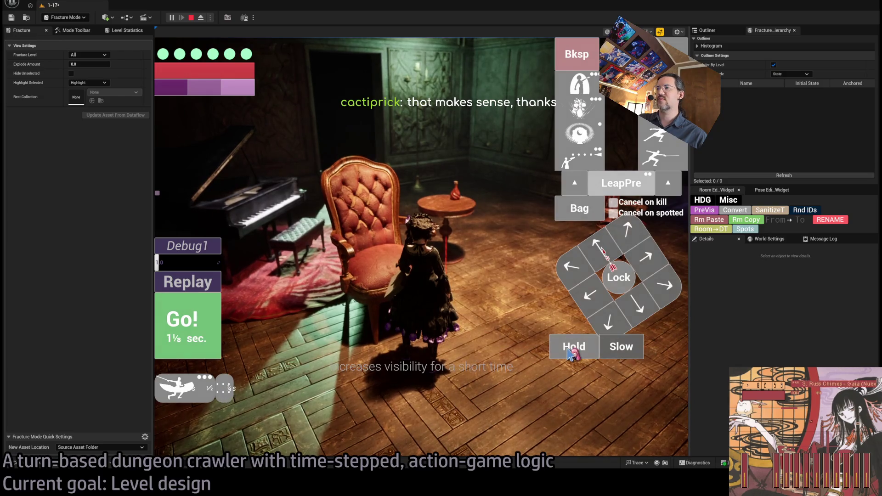
click(218, 317)
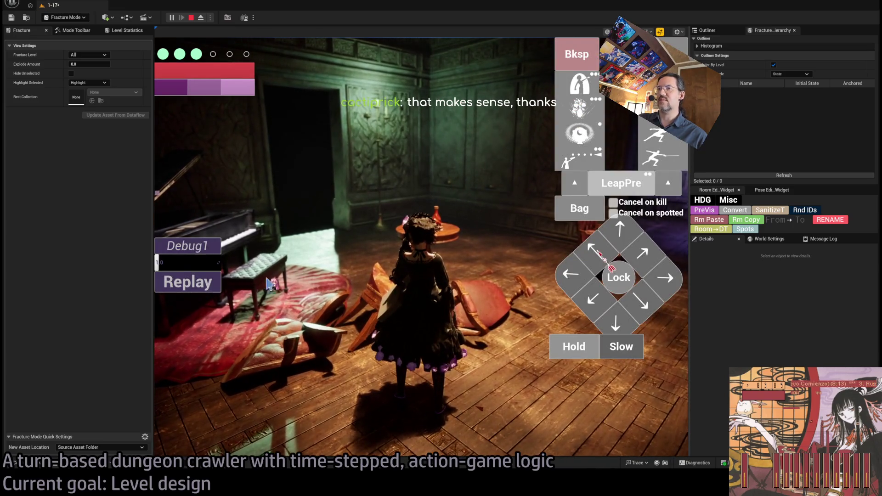
click(166, 279)
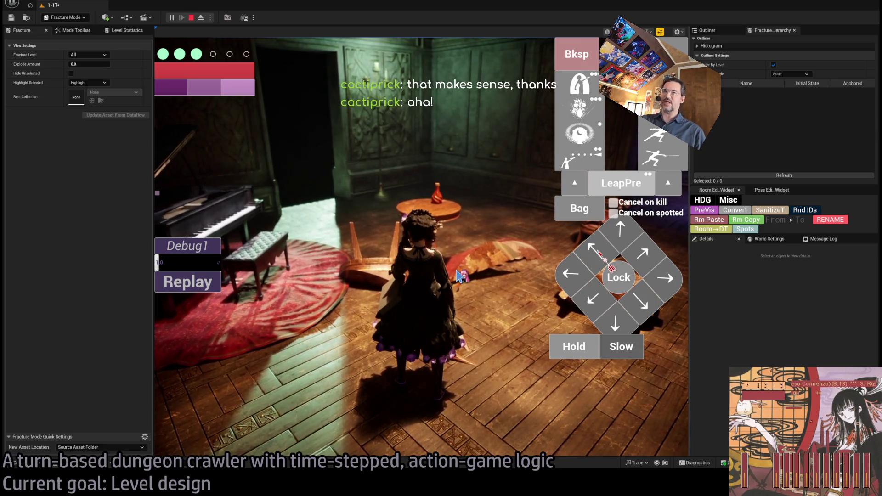
click(228, 282)
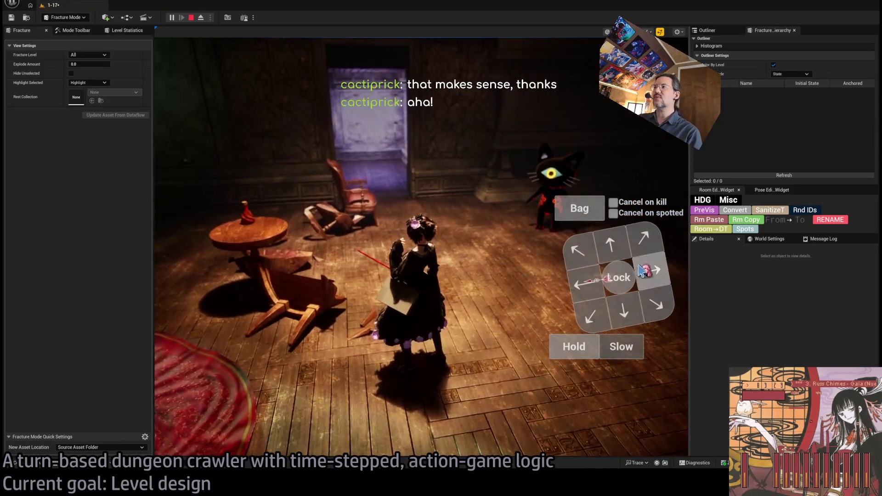
Step: Execute the action toward the cat, then queue an upward move and leaping thrust and run it
click(203, 321)
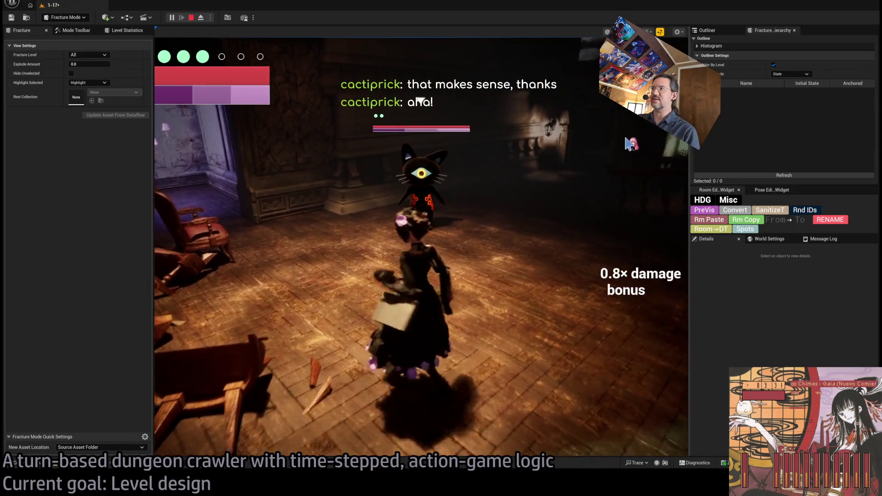
click(618, 243)
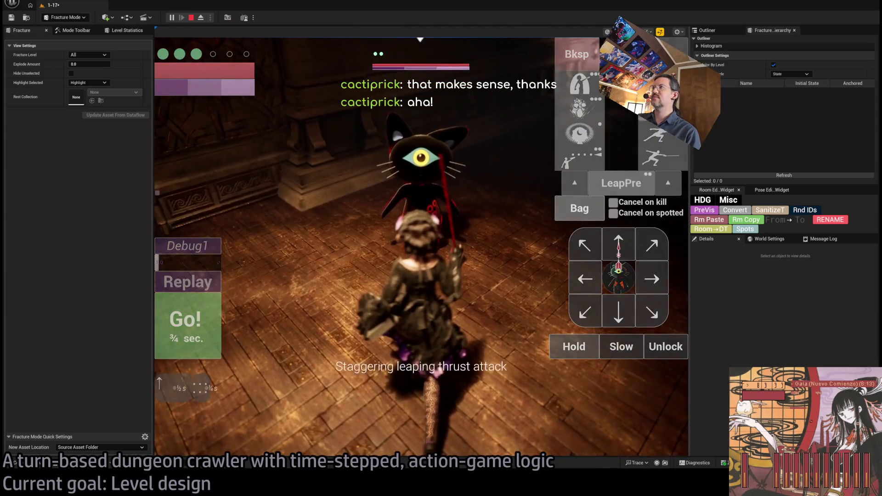
click(668, 138)
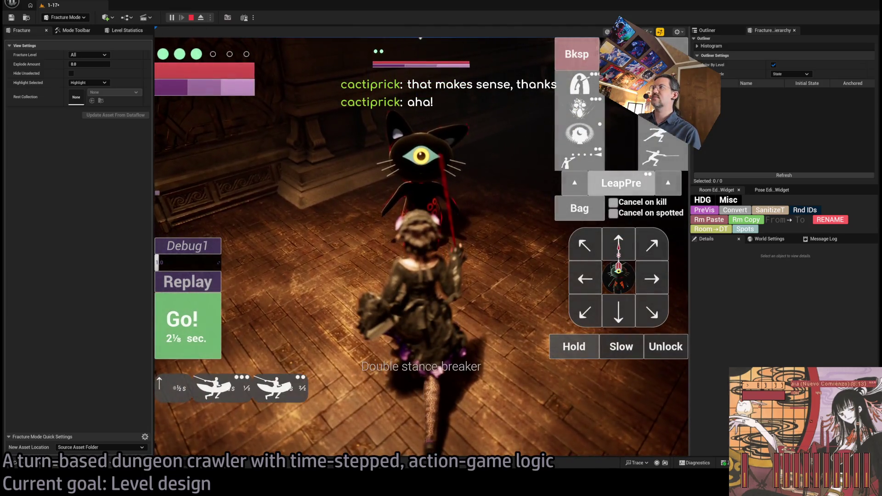
click(209, 321)
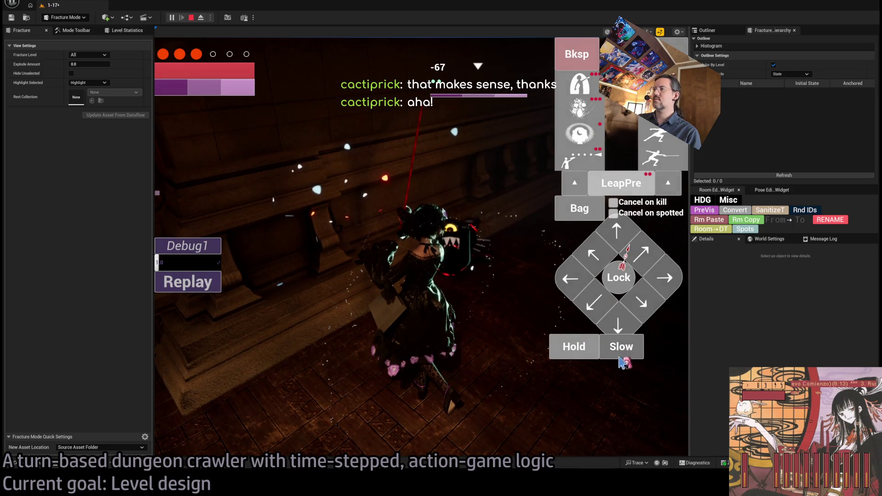
Step: Plan a turn with a downward move and a lengthened hold, play it, then replay the encounter
click(621, 322)
click(621, 324)
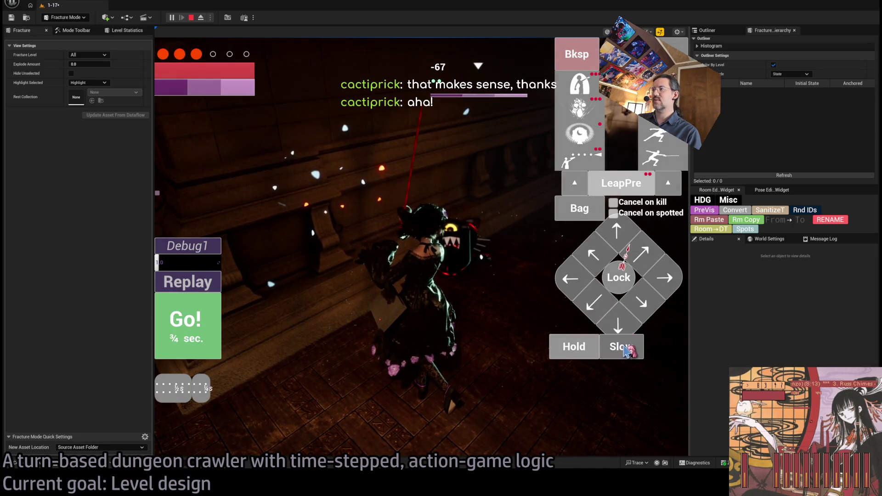
click(581, 349)
click(581, 349)
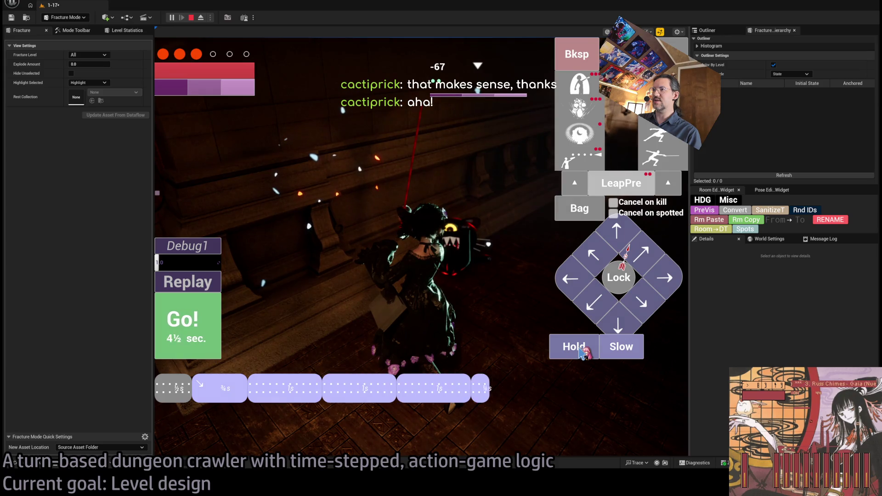
click(580, 348)
click(566, 346)
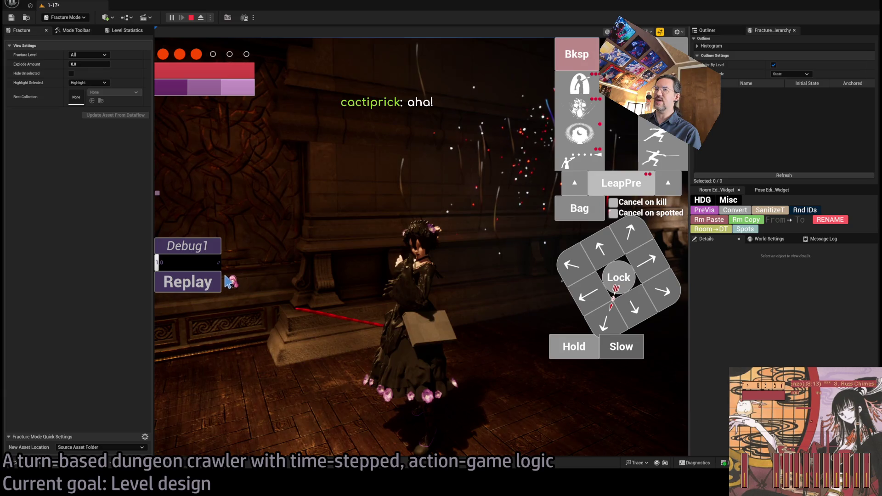
click(198, 286)
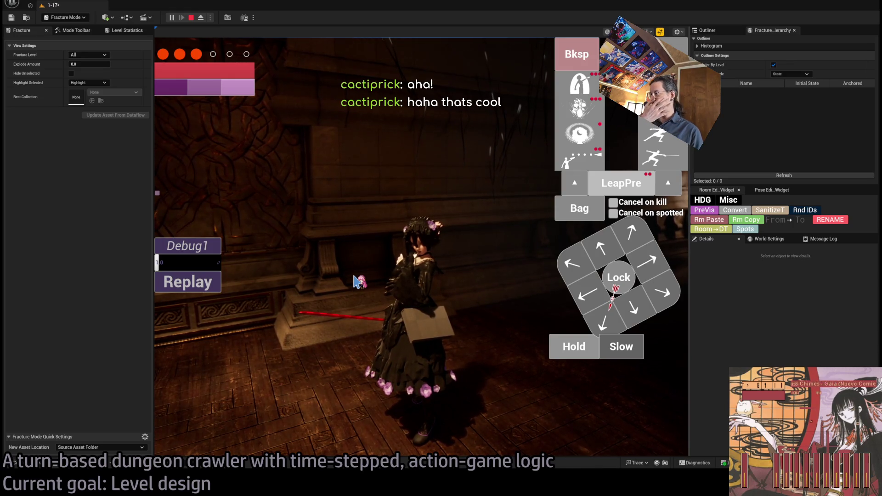
Step: Rotate the game camera with E and Q to face the piano room
key(e)
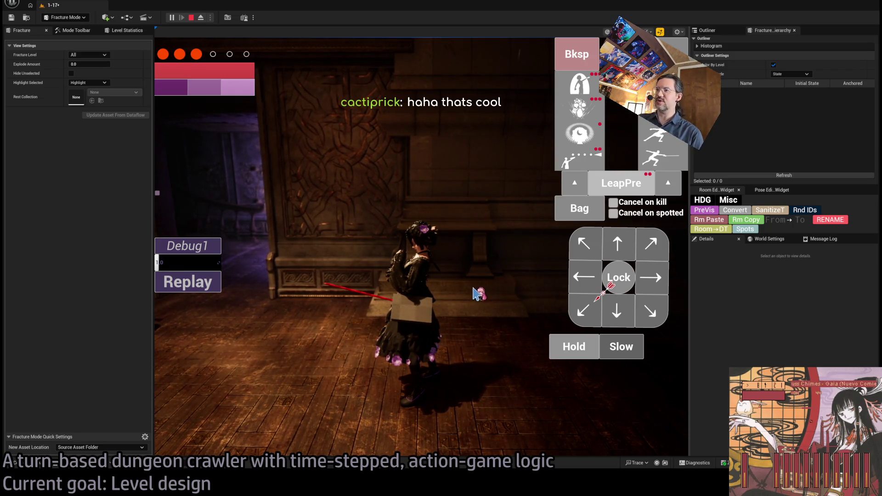
key(e)
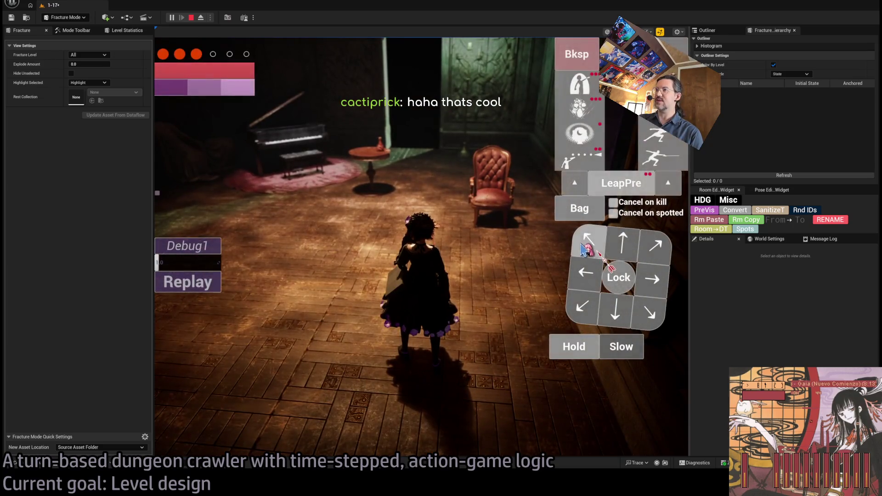
key(q)
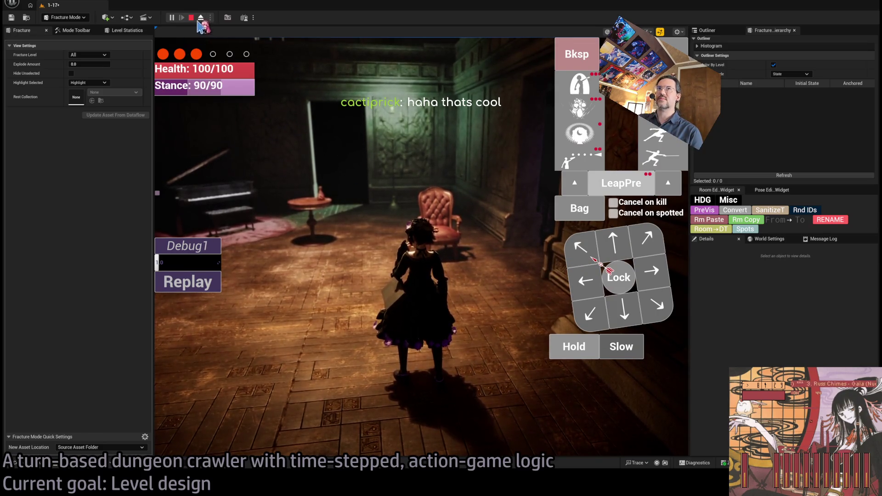
Step: Stop the playtest and fly around the room past the chandelier toward the staircase
click(191, 17)
key(a)
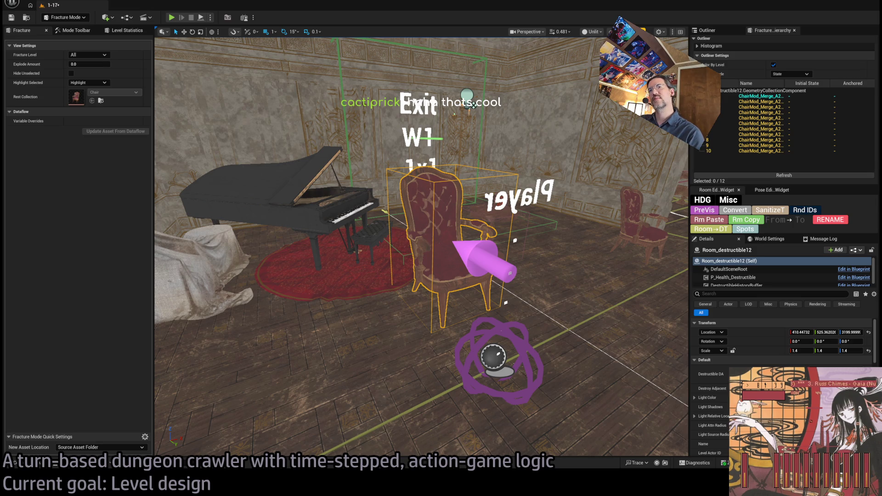
key(Left)
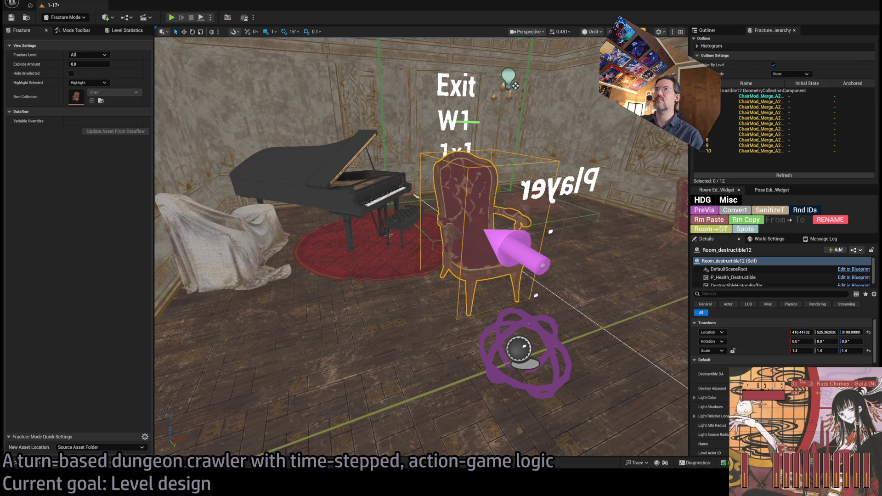
scroll(422, 246, down, 5)
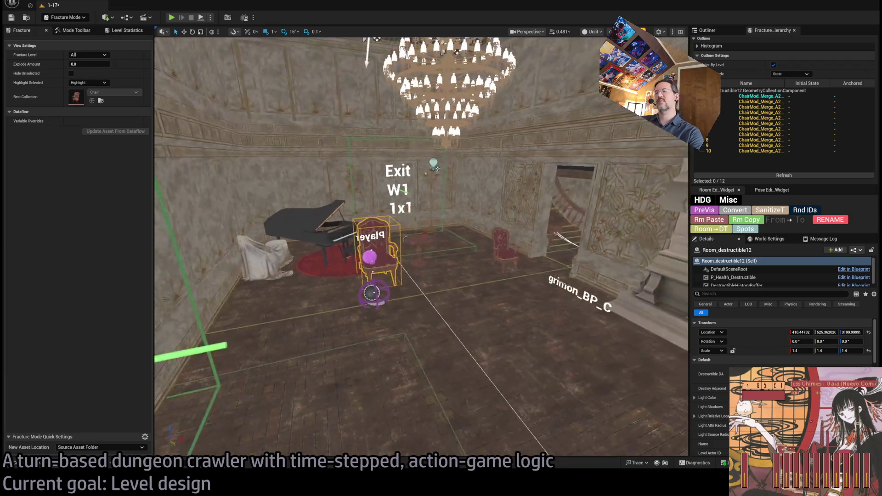
scroll(487, 222, up, 3)
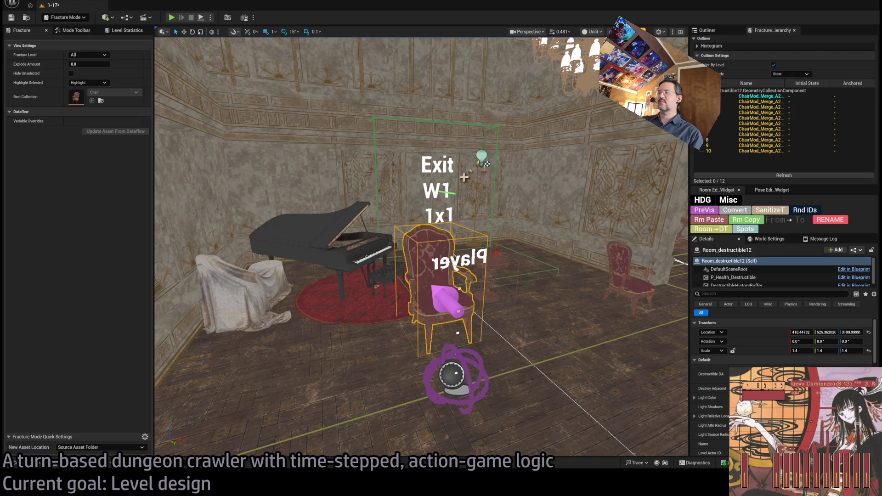
drag(374, 156, 375, 126)
drag(448, 197, 449, 189)
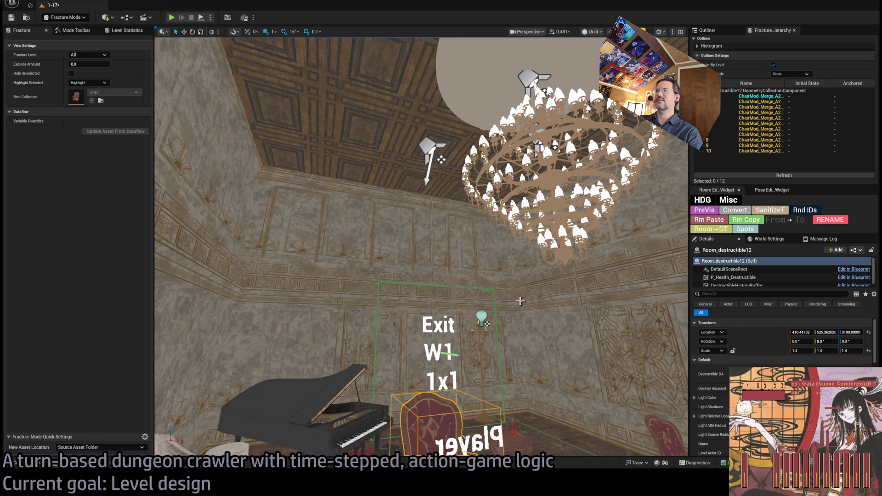
drag(521, 302, 520, 302)
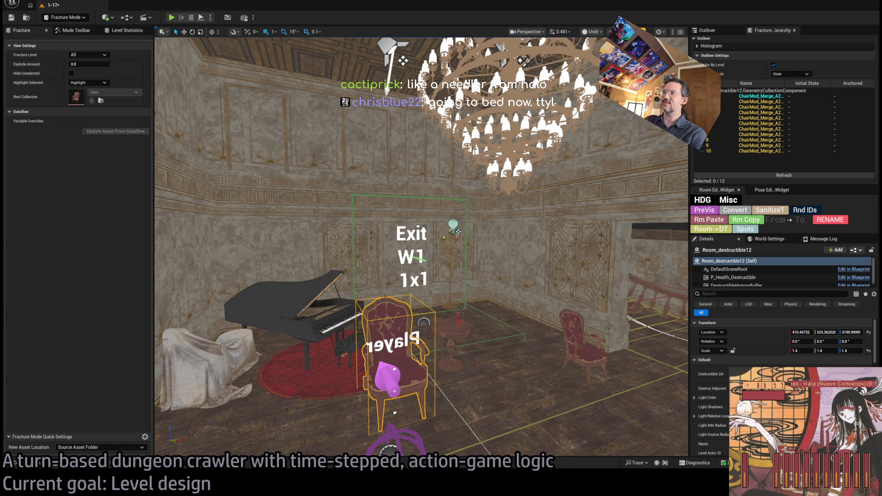
mouse_move(422, 247)
mouse_down()
mouse_move(432, 128)
mouse_move(432, 165)
mouse_up()
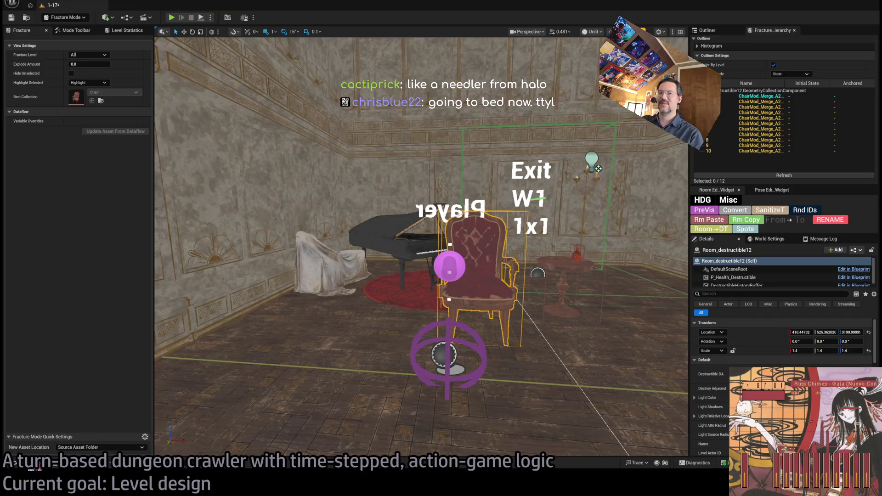
key(ctrl+space)
Step: Browse TheMansion's Materials, StaticMeshes, Spline and Destructible folders, viewing the destructible chair and table assets
click(38, 385)
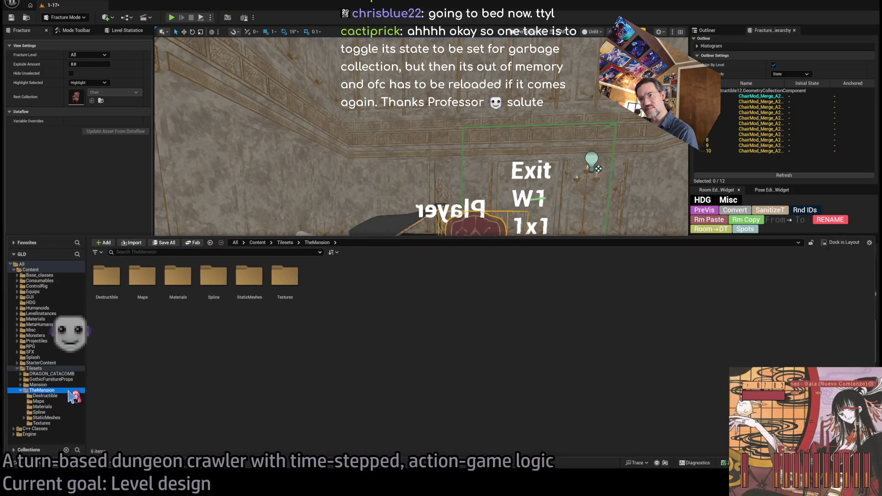
click(44, 407)
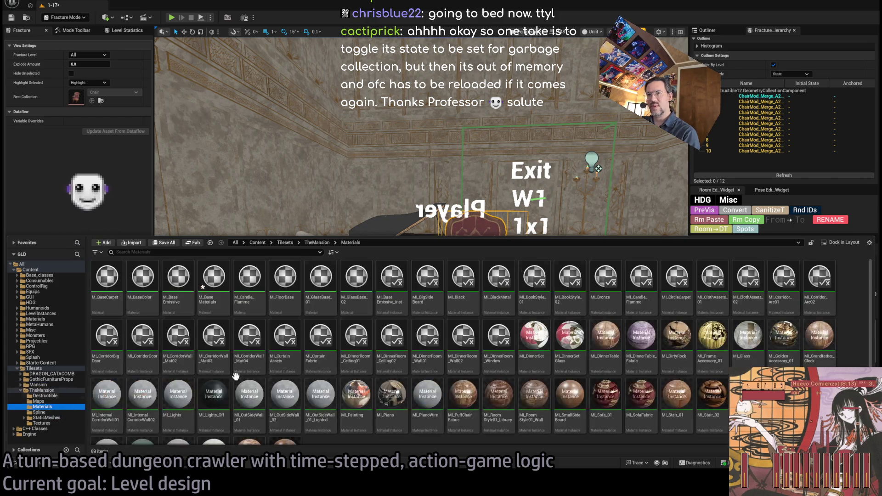
click(50, 419)
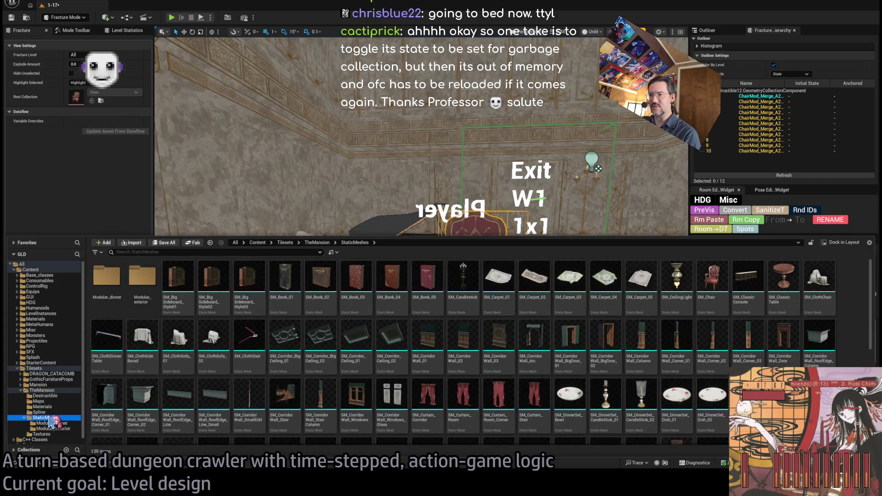
click(59, 419)
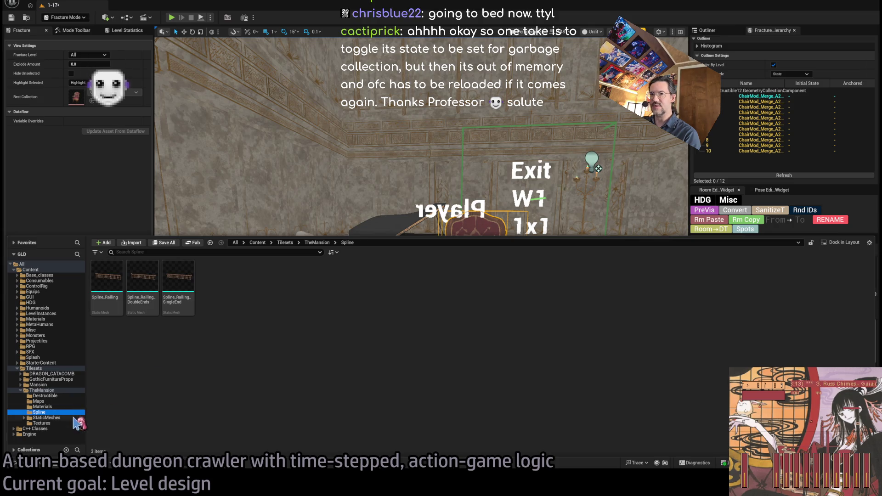
click(64, 408)
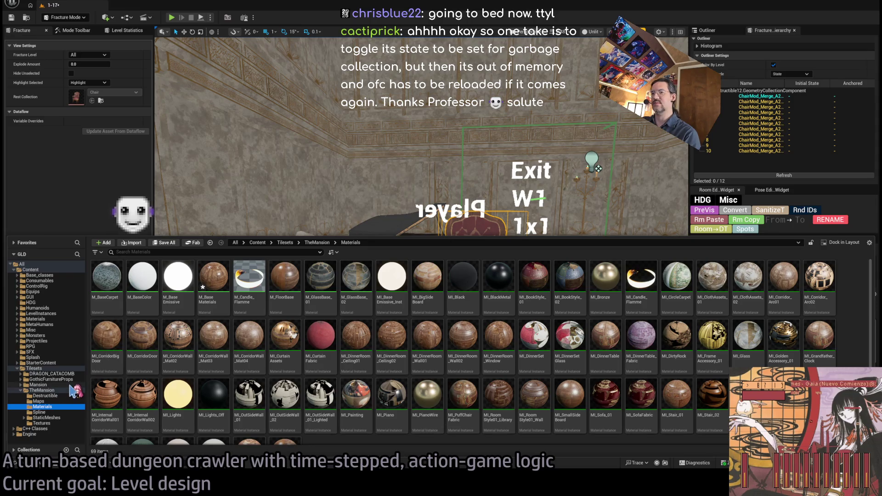
click(69, 396)
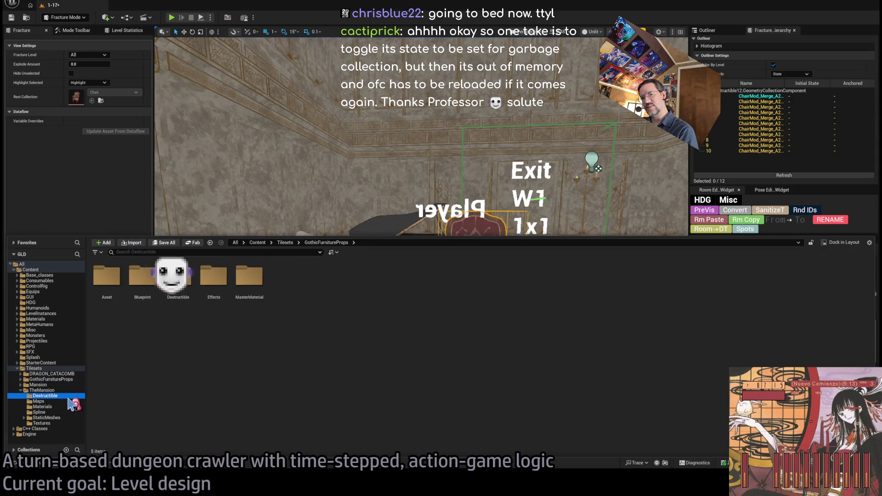
click(69, 401)
click(67, 390)
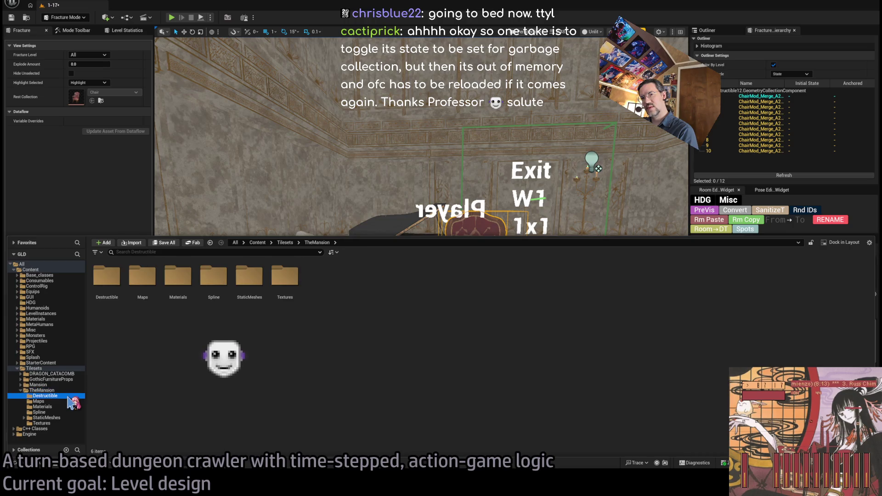
click(68, 396)
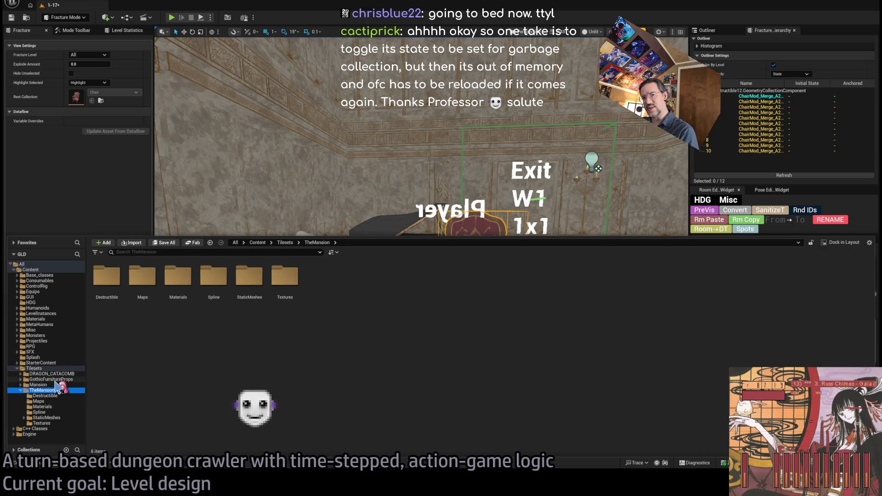
Step: Step through TheMansion's Destructible, Maps, Materials and Spline folders to settle on StaticMeshes' 139 meshes
click(68, 384)
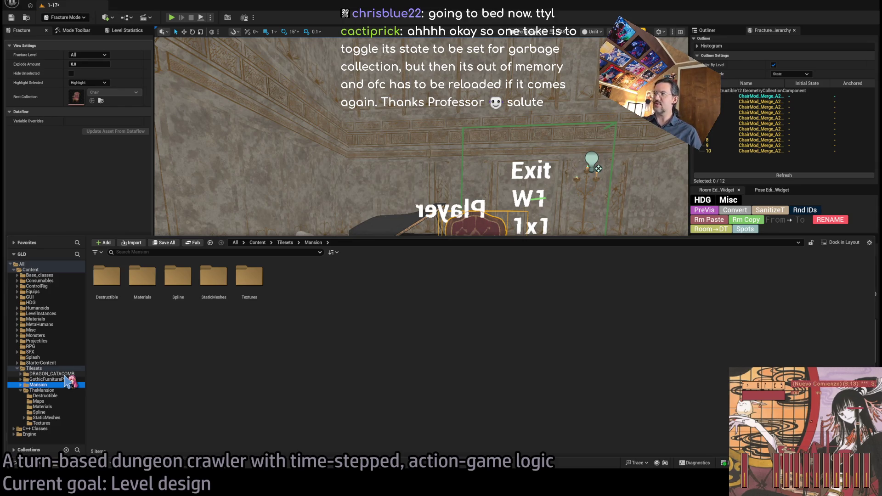
click(55, 395)
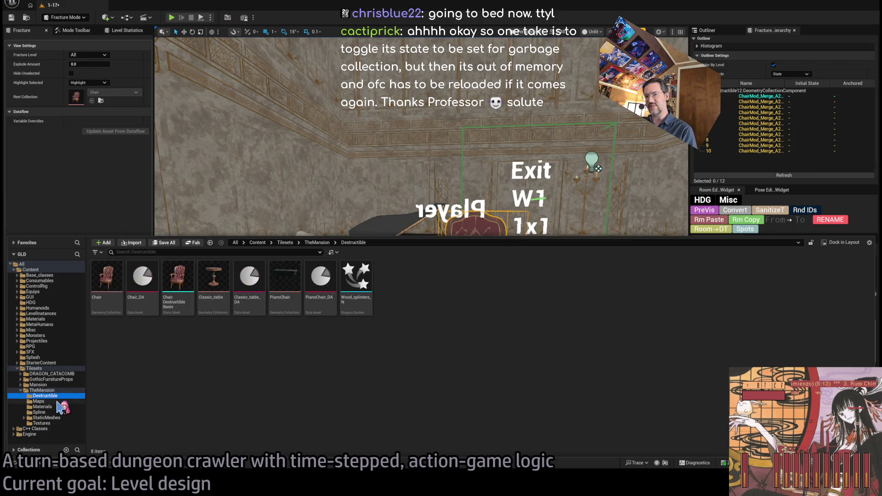
click(56, 401)
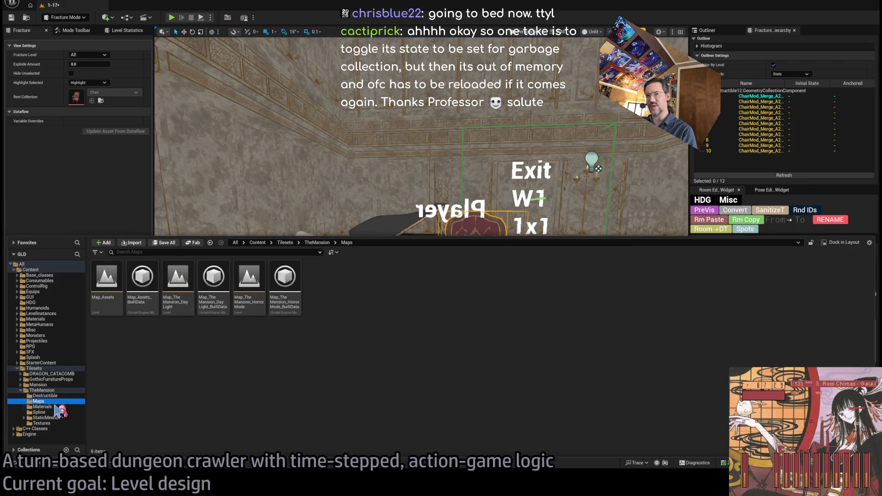
click(57, 407)
click(57, 412)
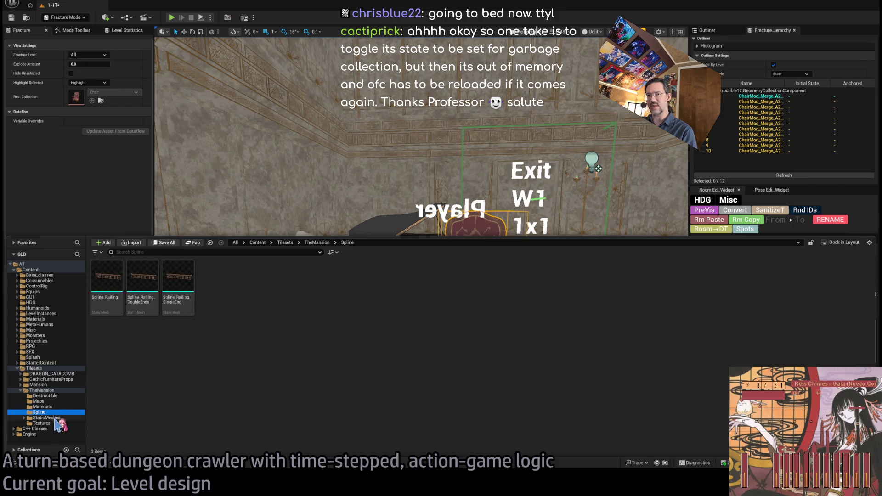
click(56, 417)
scroll(216, 395, down, 2)
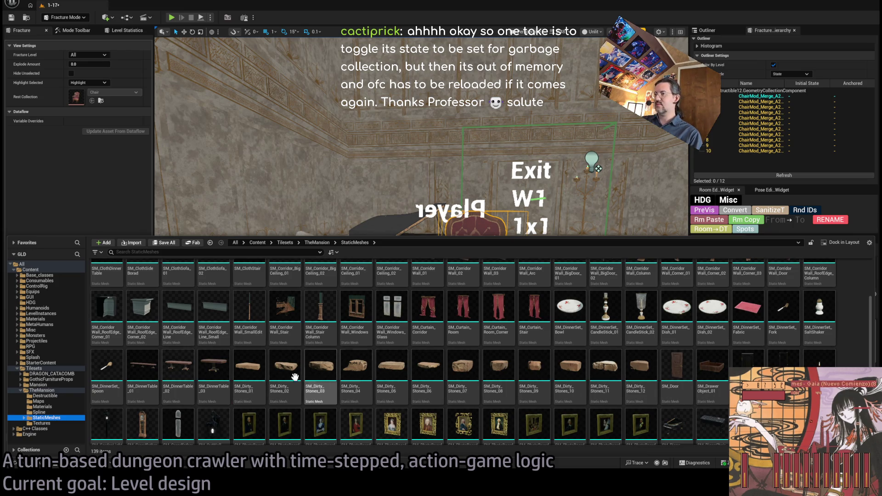
Step: Remove the long SM_DinnerTable_01 dinner table from the mansion room
click(147, 374)
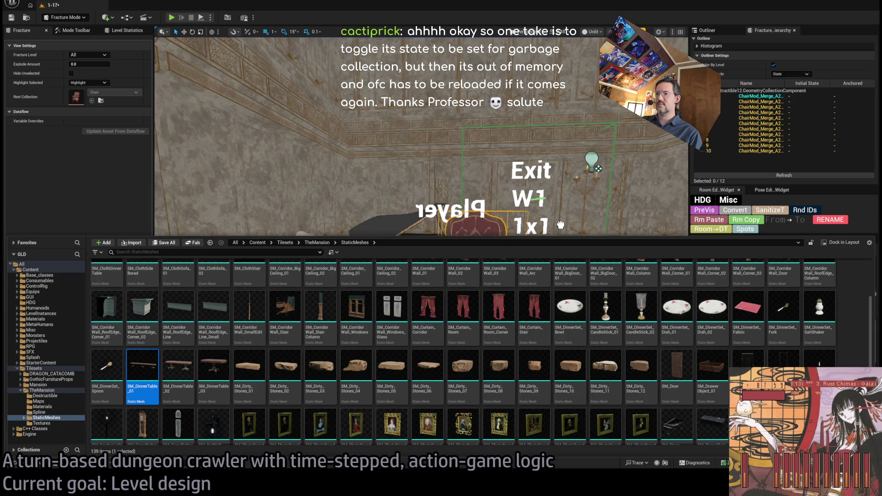
mouse_move(560, 225)
mouse_down()
mouse_move(459, 321)
mouse_move(413, 391)
mouse_move(348, 258)
mouse_up()
scroll(503, 386, down, 5)
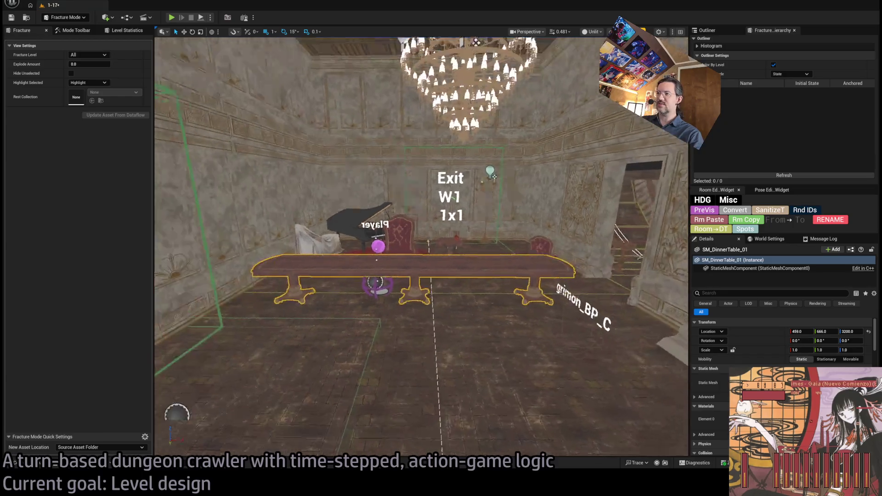
drag(504, 321, 504, 386)
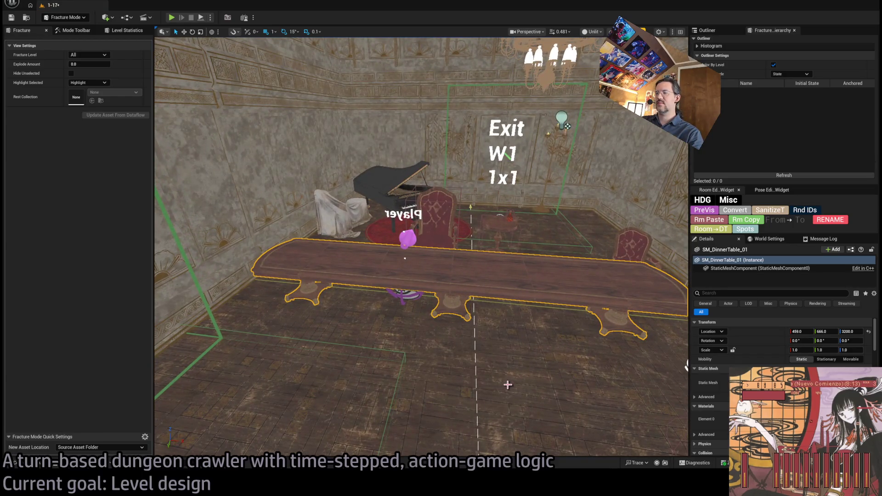
key(Delete)
Step: Place the oval SM_DinnerTable_03 from TheMansion/StaticMeshes on the floor before the player marker
click(53, 465)
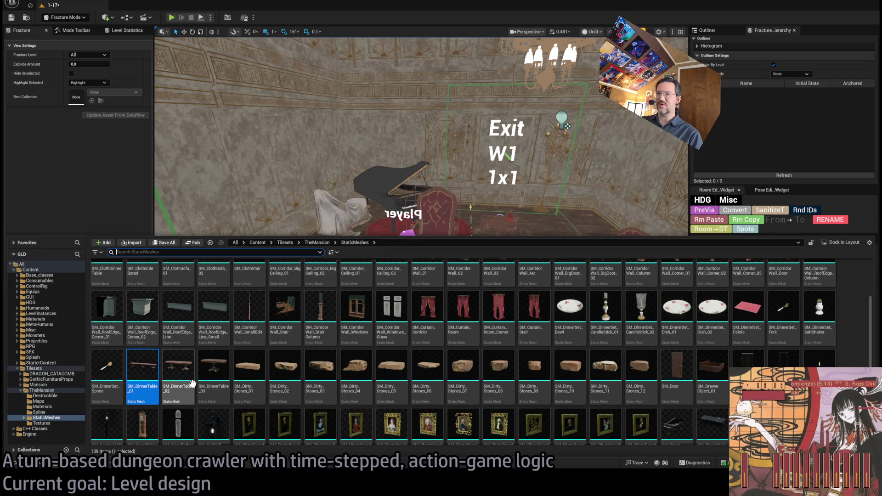
drag(214, 370, 458, 358)
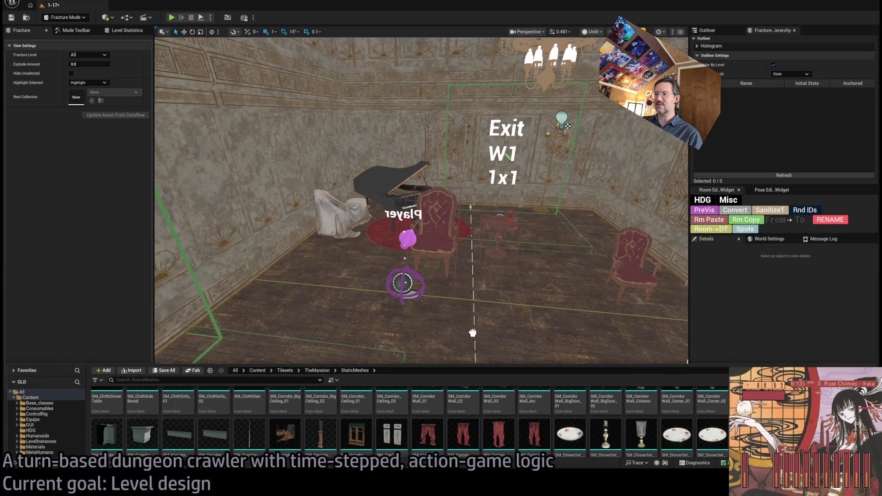
drag(475, 325, 474, 328)
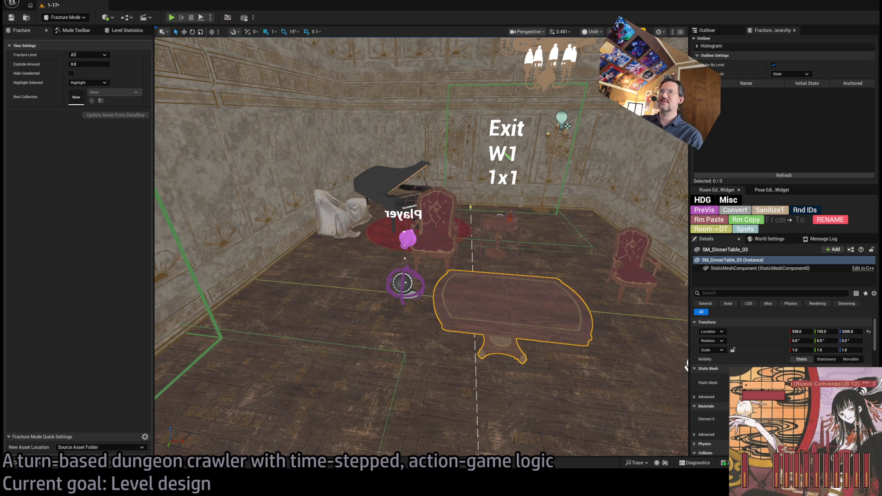
Step: Select the red destructible chair in the room
click(25, 464)
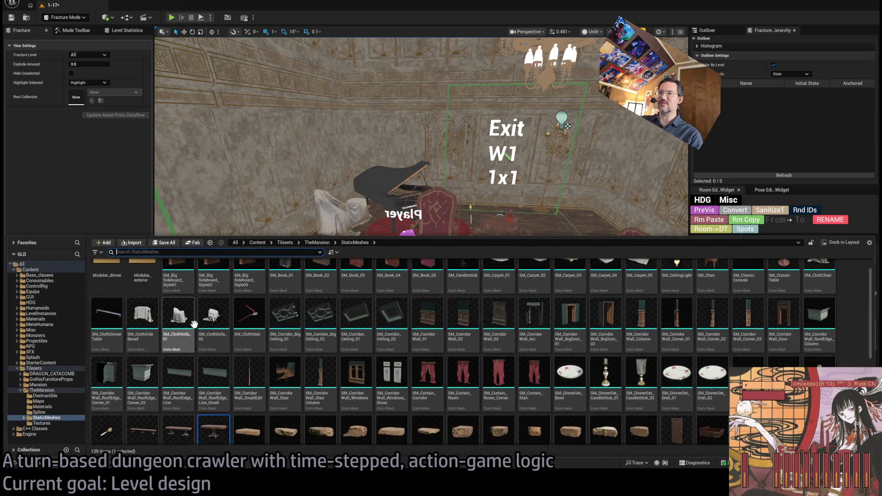
scroll(194, 324, up, 1)
click(436, 216)
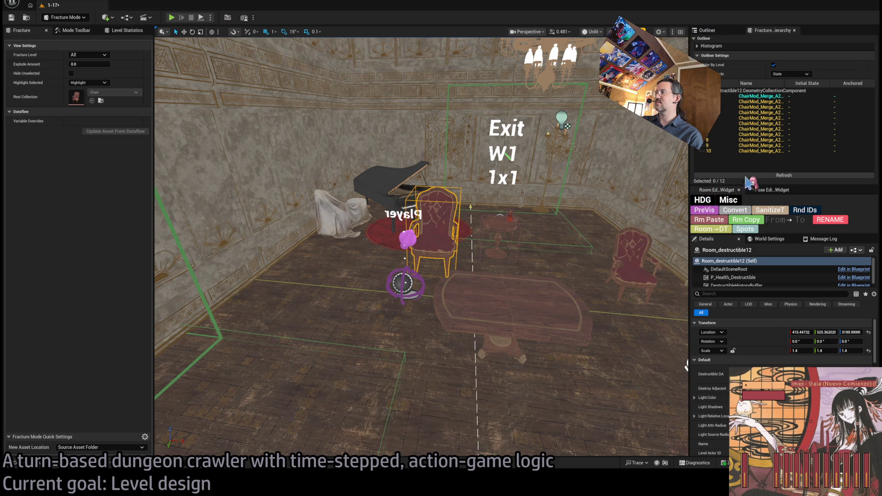
Step: Open the chair's Room_destructible Blueprint on its EventGraph
click(707, 30)
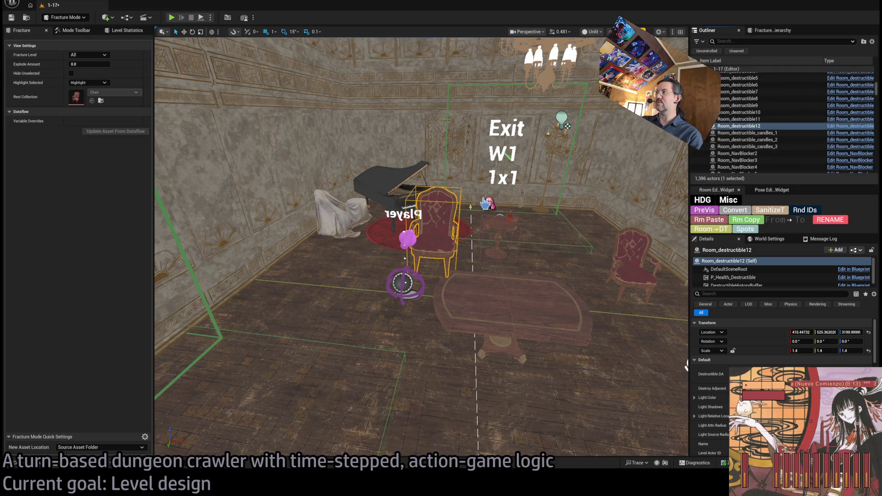
key(ctrl+e)
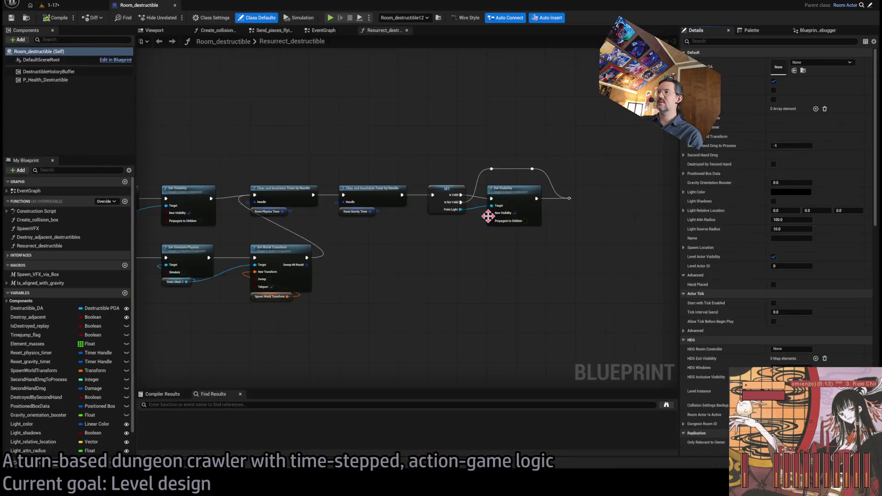
click(236, 31)
click(236, 31)
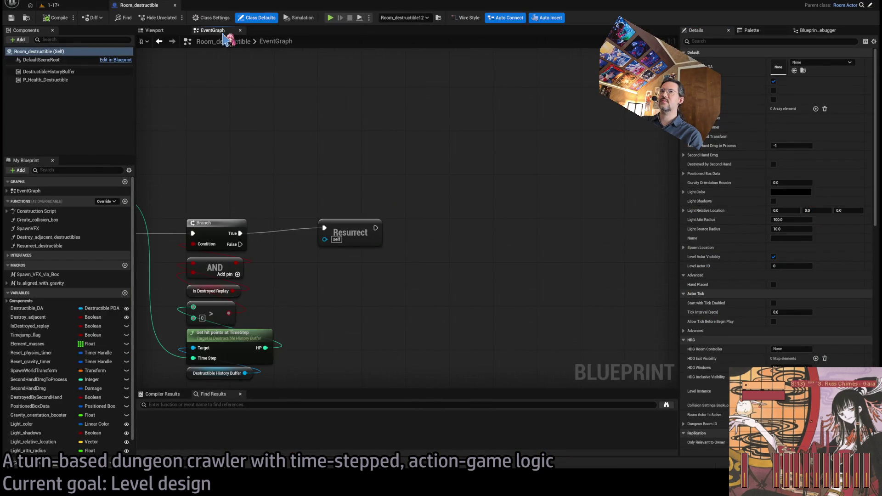
scroll(302, 206, down, 5)
scroll(493, 189, up, 3)
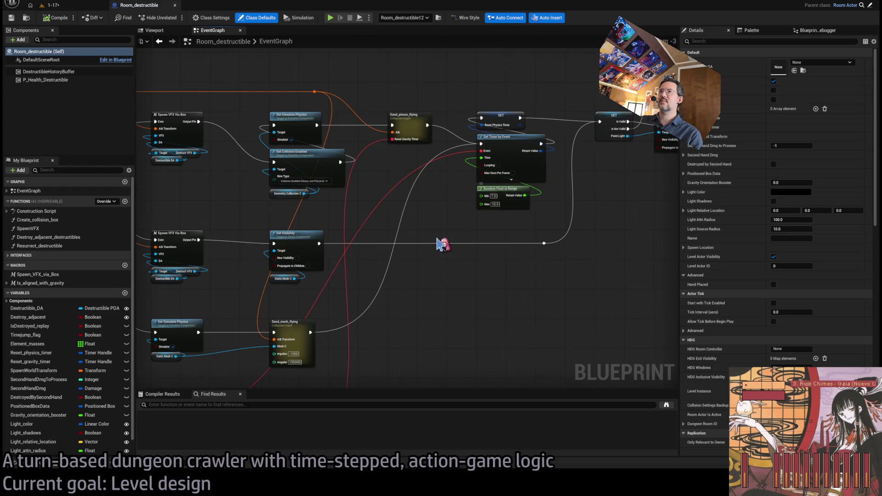
scroll(438, 244, down, 1)
drag(438, 244, 637, 240)
Step: Follow the Destroy_destructible chain past the VFX and physics nodes to GET and Set Visibility
click(176, 150)
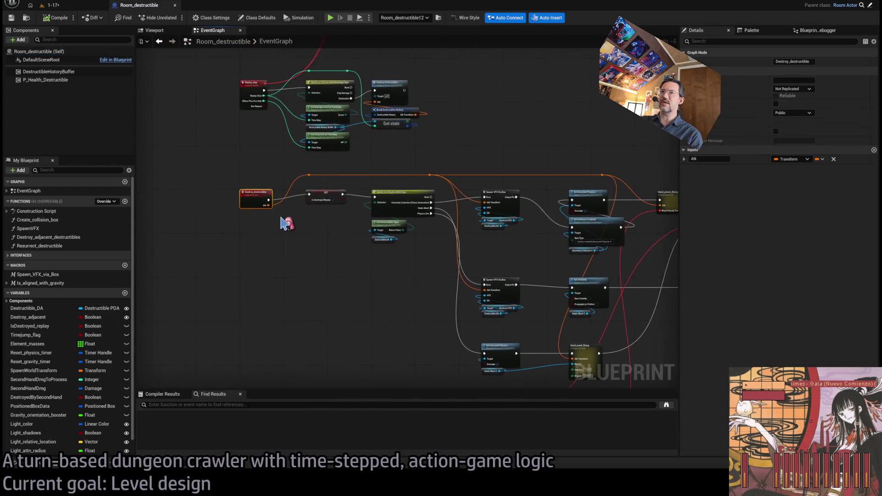
scroll(252, 148, up, 2)
mouse_move(278, 160)
mouse_down()
mouse_move(291, 264)
mouse_move(250, 260)
mouse_move(345, 231)
mouse_up()
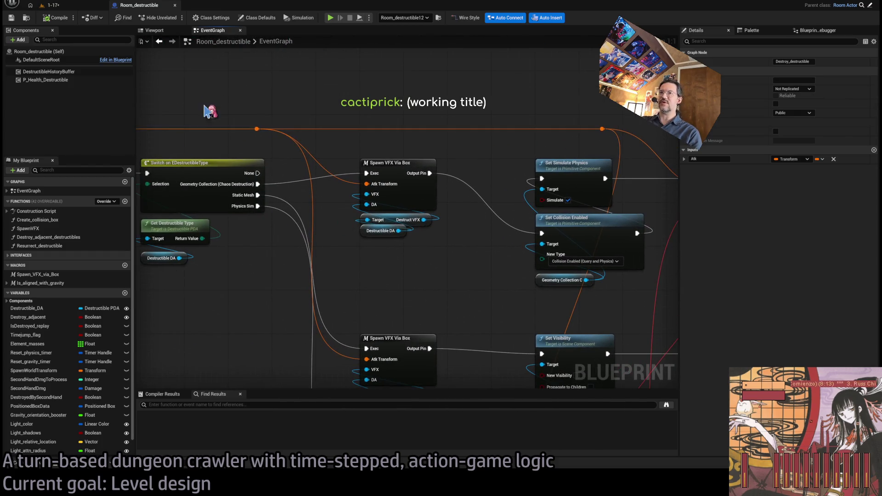
drag(354, 109, 281, 229)
drag(411, 243, 252, 226)
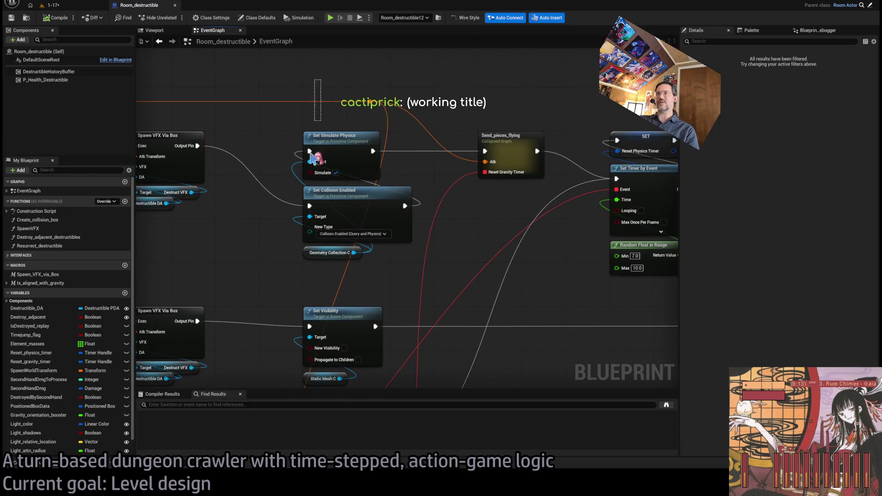
mouse_move(310, 154)
mouse_down()
mouse_move(523, 250)
mouse_move(217, 210)
mouse_up()
drag(355, 132, 159, 183)
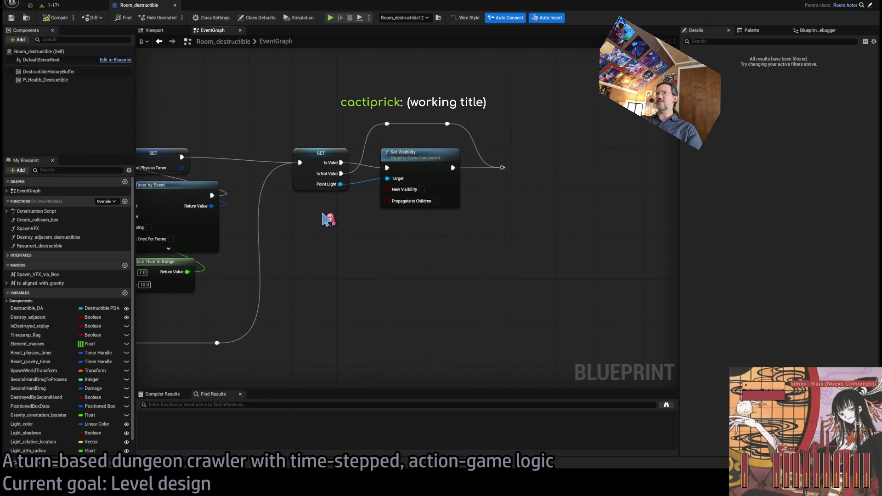
Step: Pull a new connection from the chain's end after Set Visibility
drag(303, 134, 482, 173)
scroll(583, 187, down, 4)
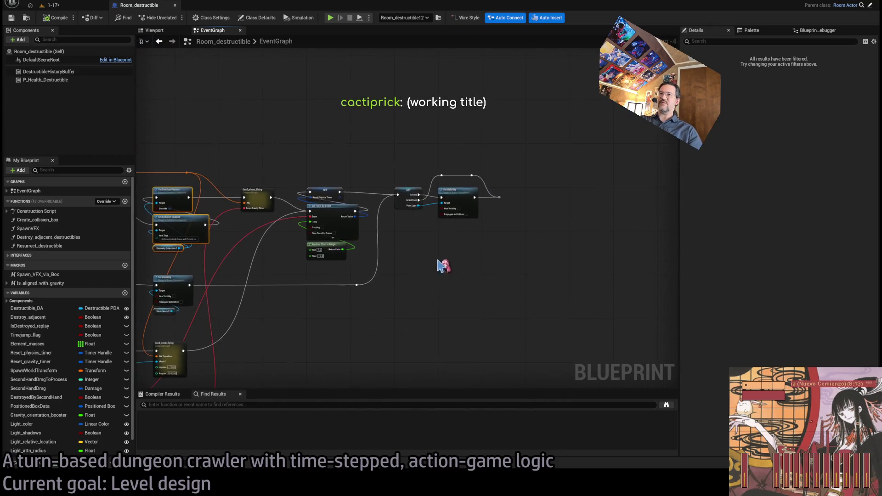
scroll(544, 226, up, 4)
mouse_move(543, 225)
mouse_down()
mouse_move(503, 239)
mouse_move(368, 234)
mouse_move(354, 221)
mouse_up()
mouse_move(291, 199)
mouse_down()
mouse_move(393, 197)
mouse_move(394, 204)
mouse_move(486, 208)
mouse_up()
Step: Add a Delay node with Duration 5 at the end of the chain
click(423, 217)
text(5)
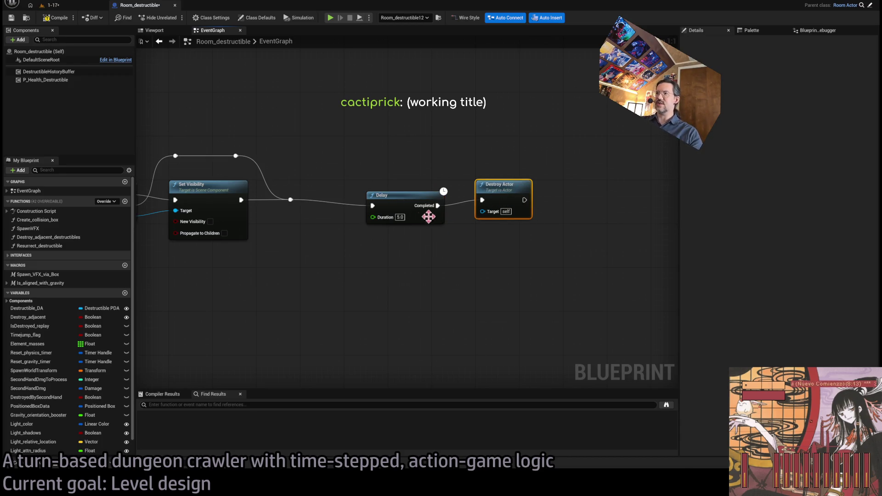
drag(428, 216, 394, 205)
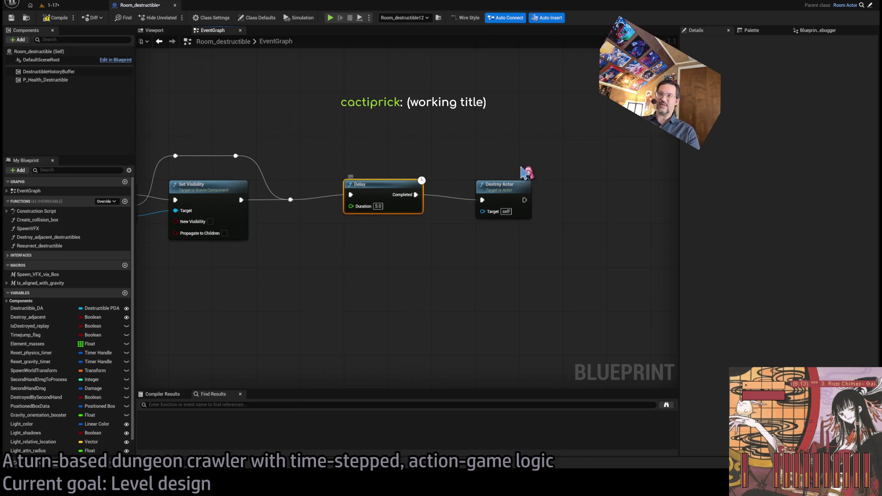
Step: Wire a Destroy Actor node after the Delay and make room to its right
click(512, 184)
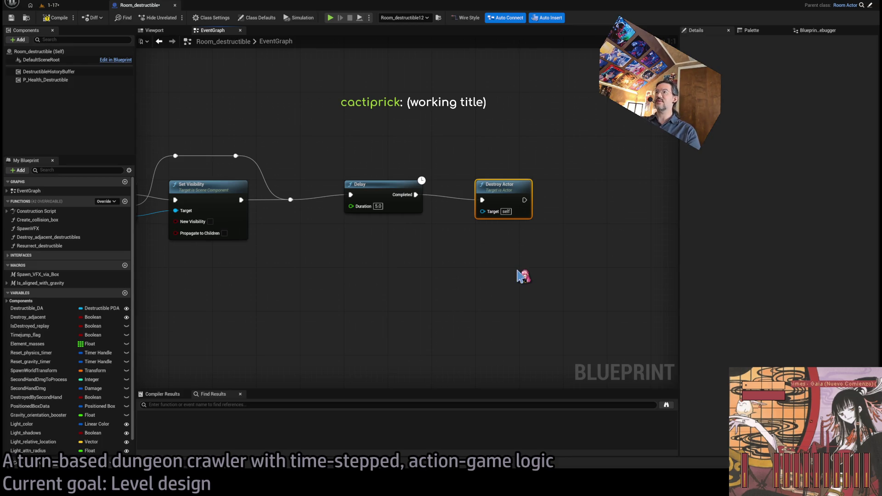
drag(458, 169, 580, 264)
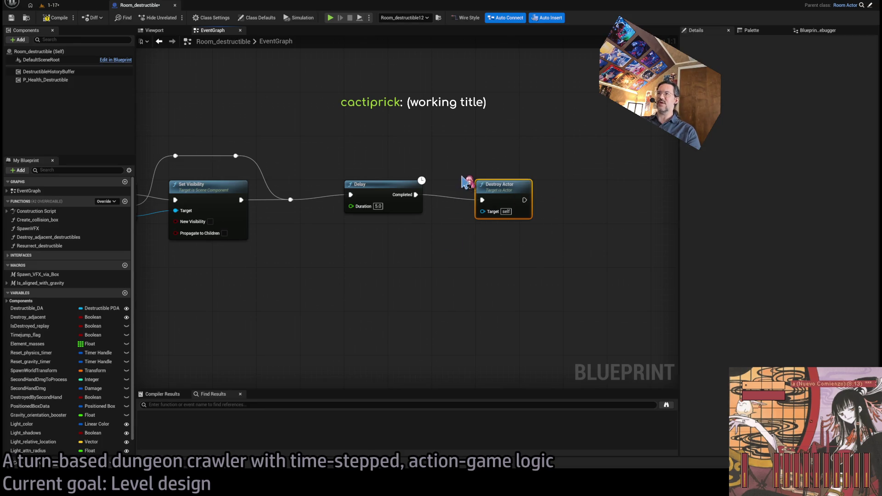
drag(458, 168, 557, 239)
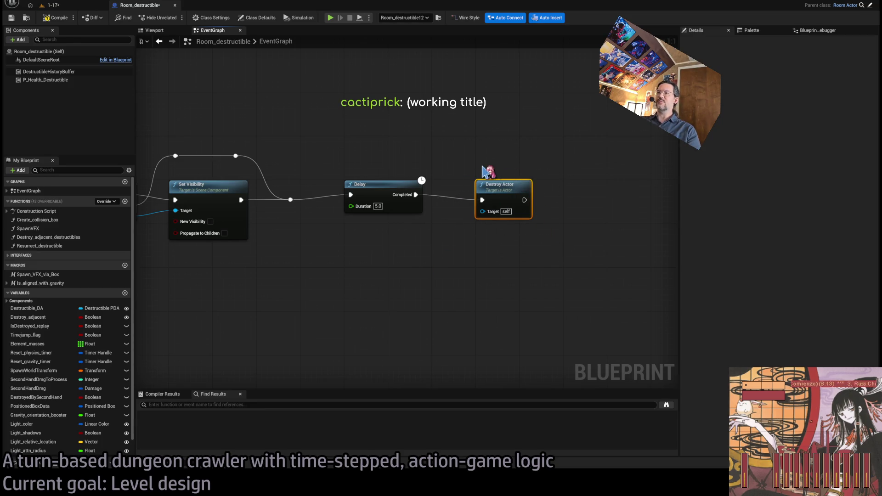
mouse_move(466, 163)
mouse_down()
mouse_move(565, 244)
mouse_move(470, 161)
mouse_move(492, 207)
mouse_move(446, 162)
mouse_up()
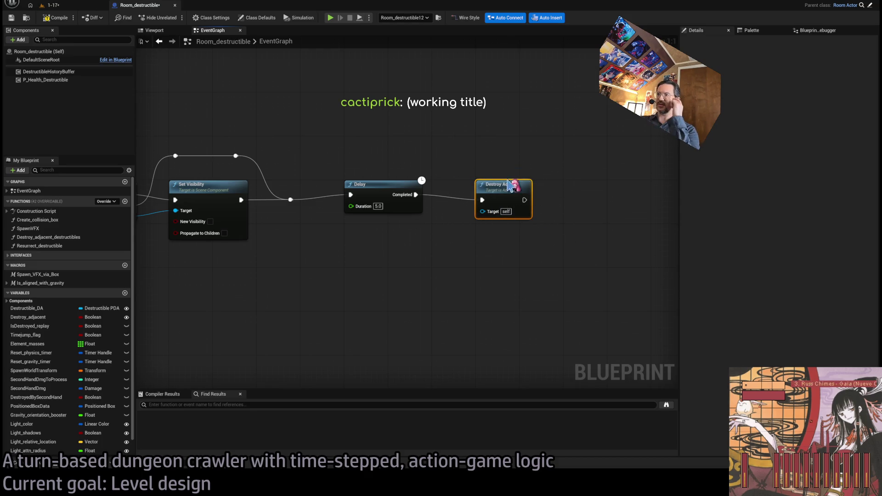
scroll(515, 188, up, 4)
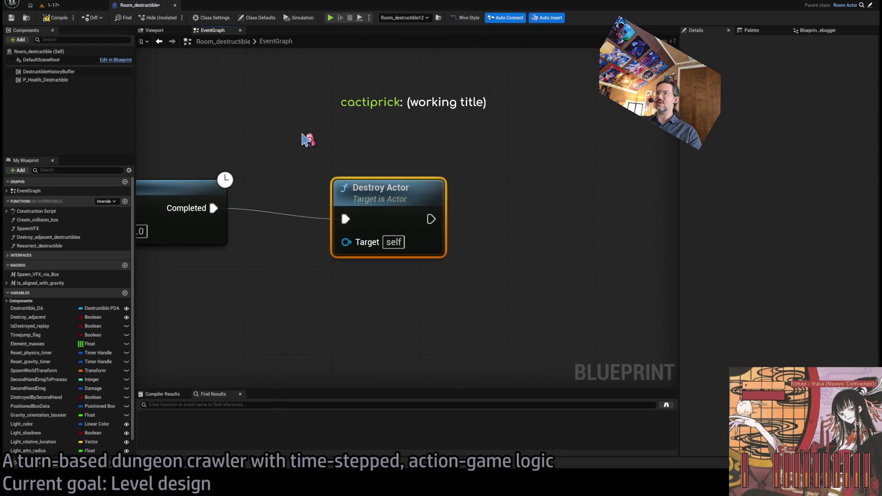
scroll(514, 272, down, 1)
mouse_move(329, 159)
mouse_down()
mouse_move(356, 143)
mouse_move(559, 321)
mouse_move(561, 244)
mouse_move(469, 223)
mouse_up()
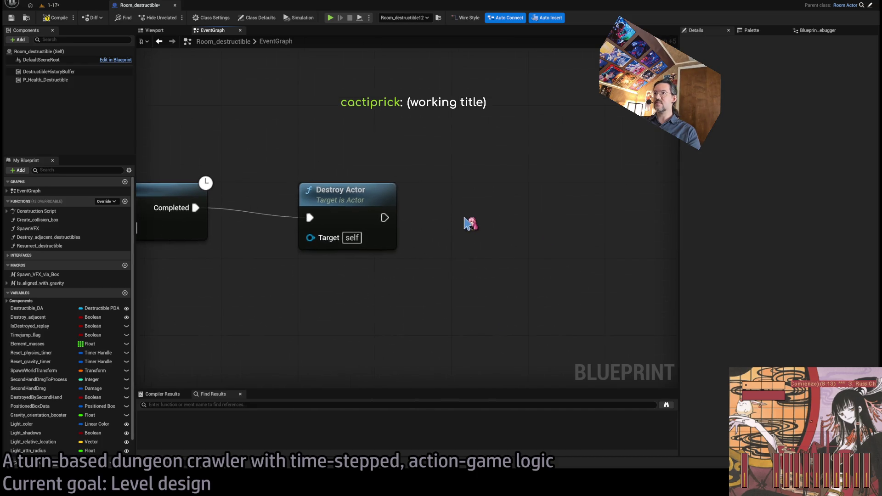
scroll(468, 222, down, 3)
mouse_move(408, 221)
mouse_down()
mouse_move(339, 209)
mouse_move(450, 206)
mouse_move(401, 192)
mouse_up()
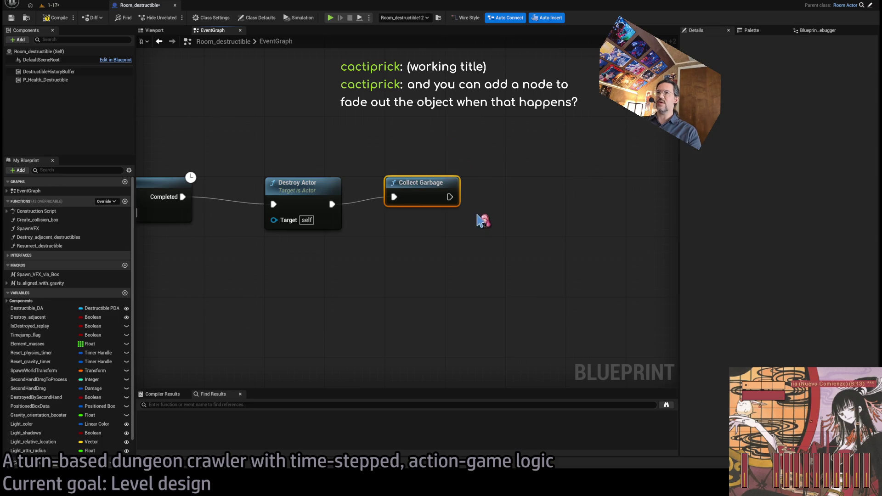
Step: Chain a Collect Garbage node after Destroy Actor and select both nodes together
scroll(425, 196, up, 2)
drag(522, 130, 348, 252)
click(390, 258)
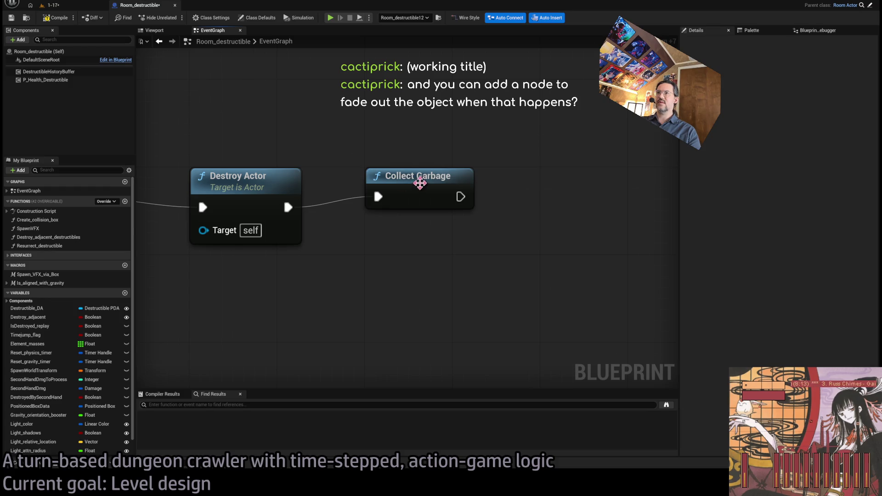
click(415, 180)
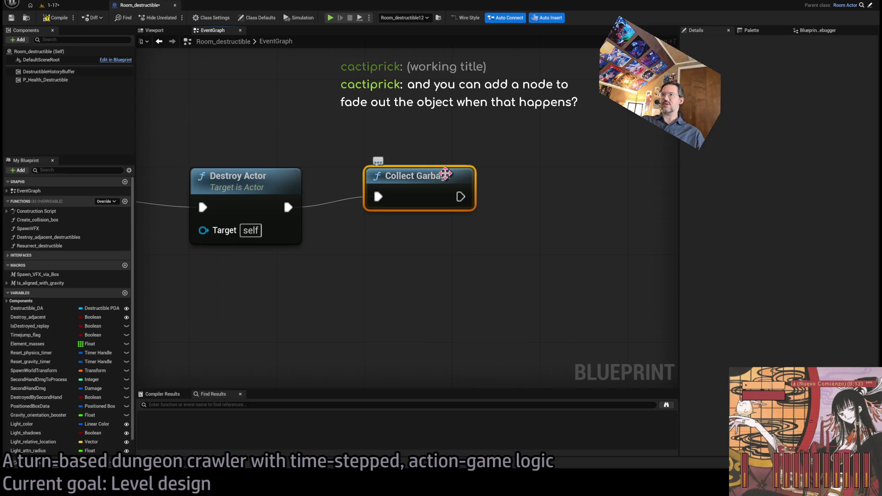
click(474, 132)
drag(474, 132, 334, 252)
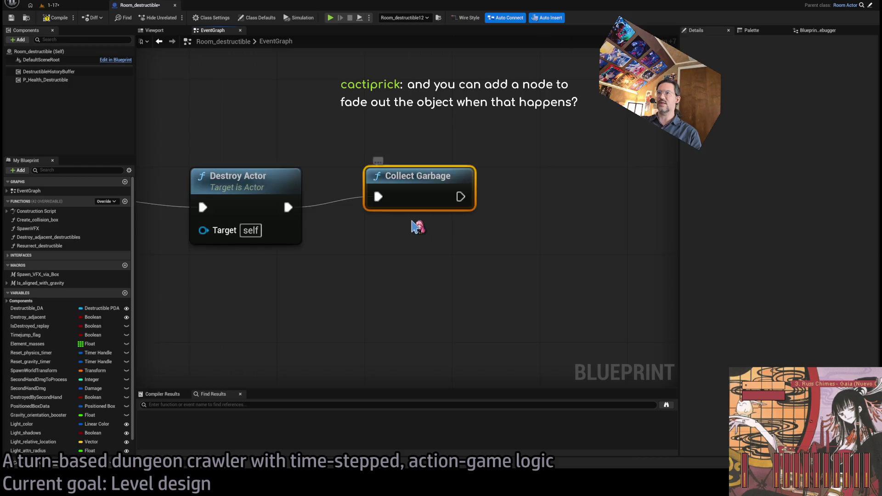
scroll(417, 226, down, 3)
drag(521, 201, 366, 275)
scroll(366, 275, down, 2)
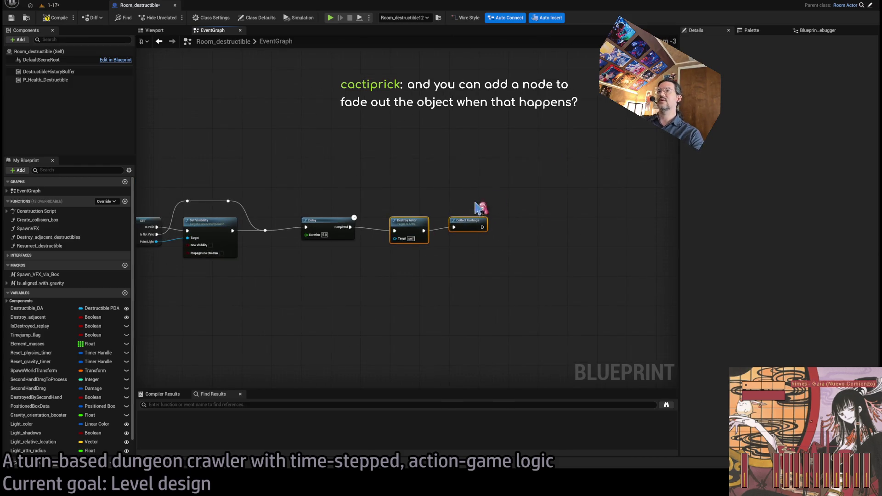